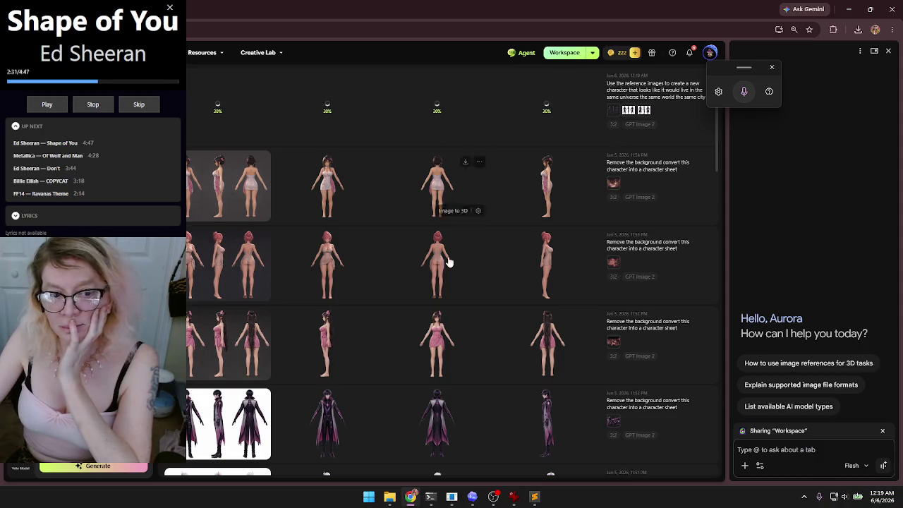
- Close the Ask Gemini side panel and scroll back to the top of the Meshy gallery
{"action": "scroll", "coordinate": [447, 250], "scroll_direction": "down", "scroll_amount": 3}
{"action": "scroll", "coordinate": [480, 346], "scroll_direction": "down", "scroll_amount": 2}
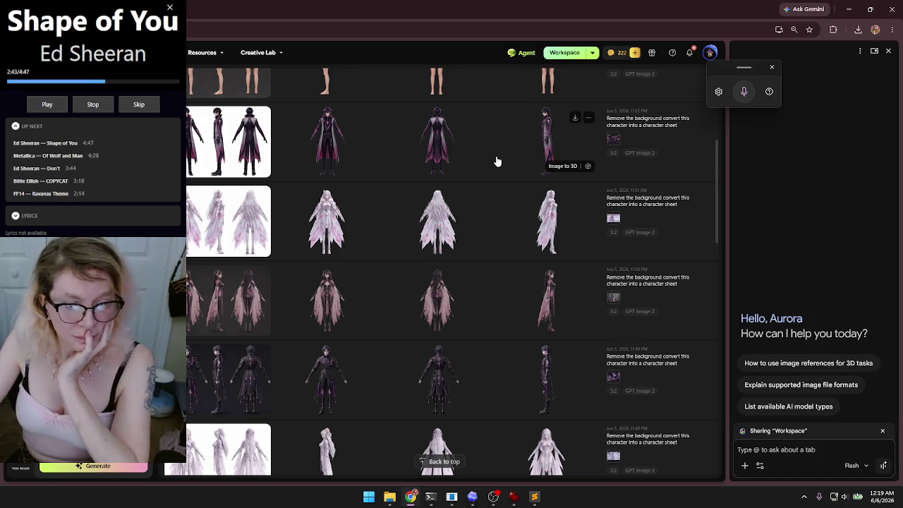
{"action": "left_click", "coordinate": [888, 51]}
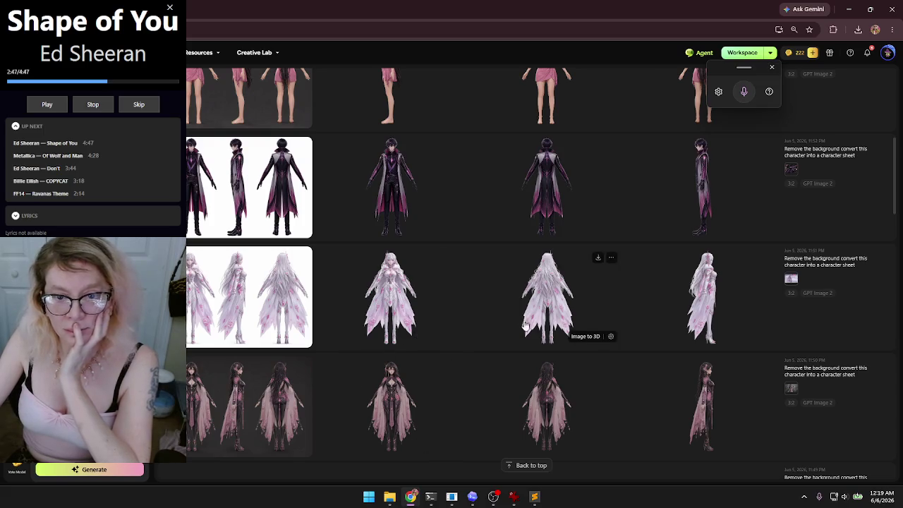
{"action": "scroll", "coordinate": [464, 356], "scroll_direction": "up", "scroll_amount": 10}
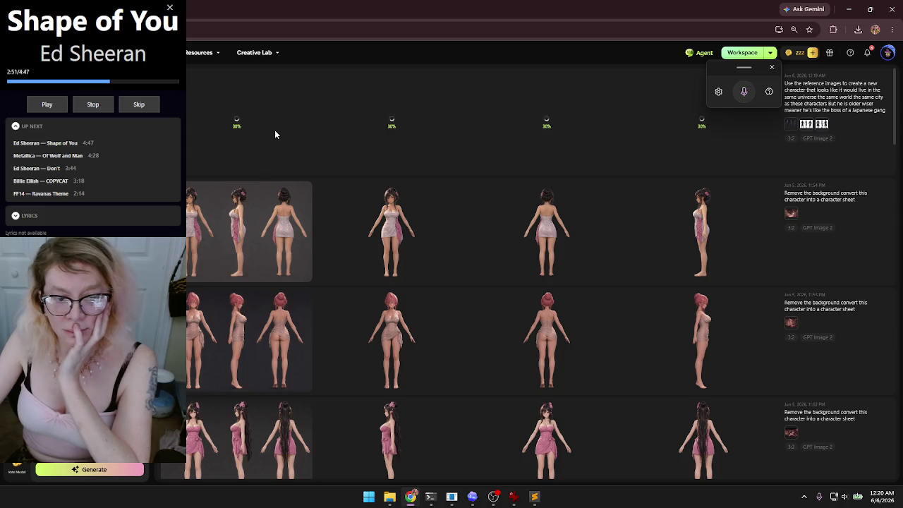
- Preview the white-dress character sheet full size, close it, and move the voice typing bar aside
{"action": "left_click", "coordinate": [213, 226]}
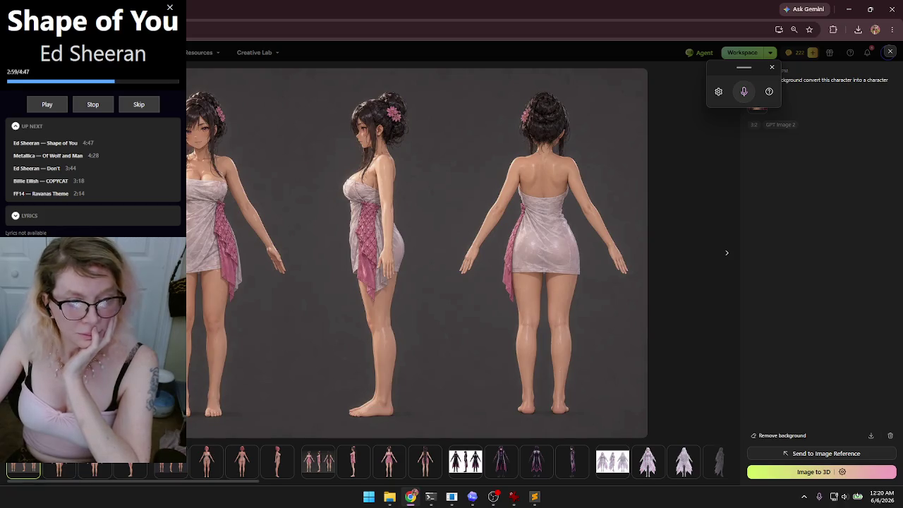
{"action": "left_click", "coordinate": [891, 53]}
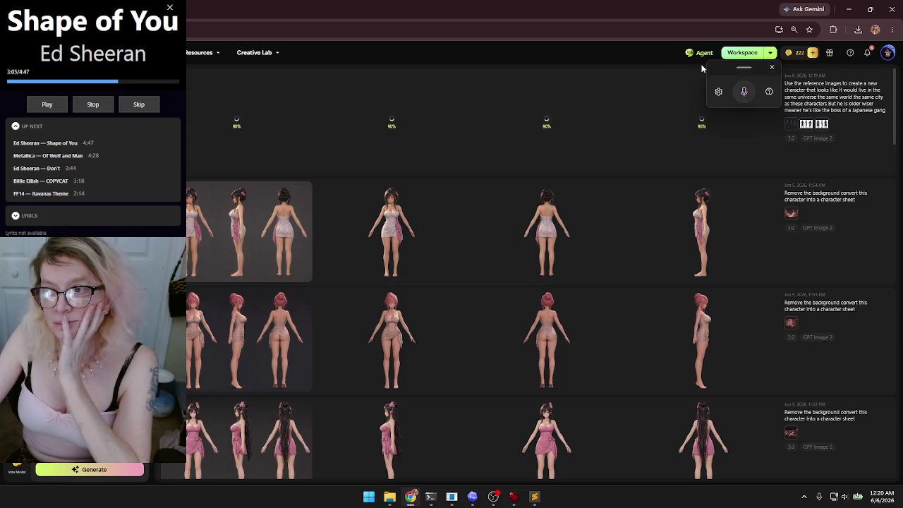
{"action": "mouse_move", "coordinate": [744, 70]}
{"action": "left_mouse_down"}
{"action": "mouse_move", "coordinate": [749, 79]}
{"action": "mouse_move", "coordinate": [530, 235]}
{"action": "mouse_move", "coordinate": [389, 317]}
{"action": "mouse_move", "coordinate": [546, 323]}
{"action": "left_mouse_up"}
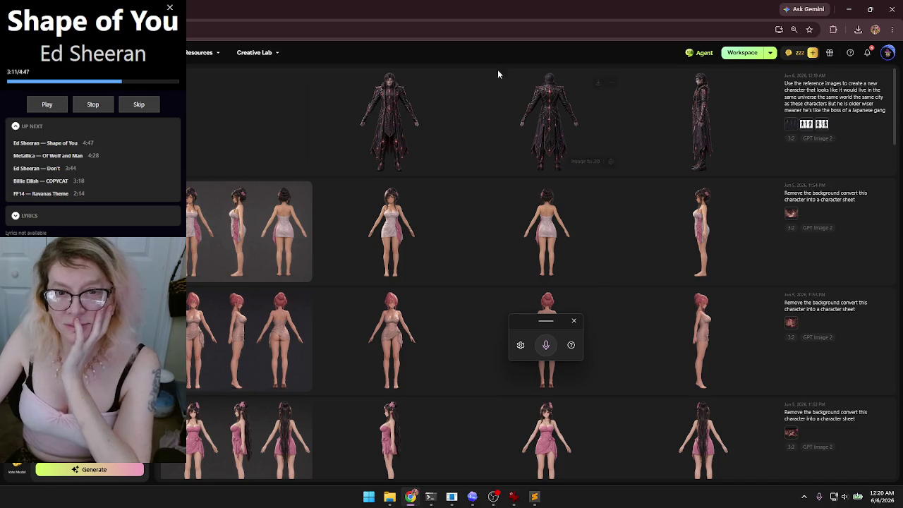
- Open the dark armoured character sheet full size, copy its generation prompt, and preview its first reference image
{"action": "left_click", "coordinate": [274, 113]}
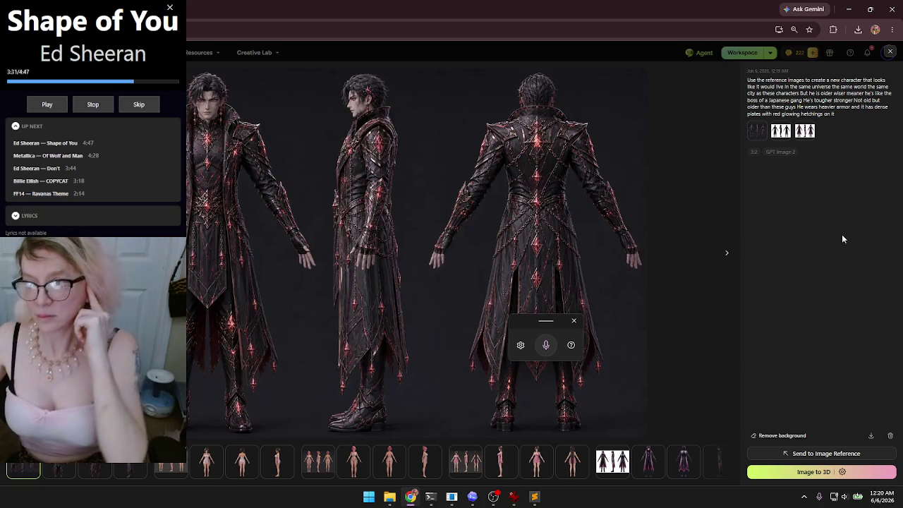
{"action": "left_click", "coordinate": [808, 9]}
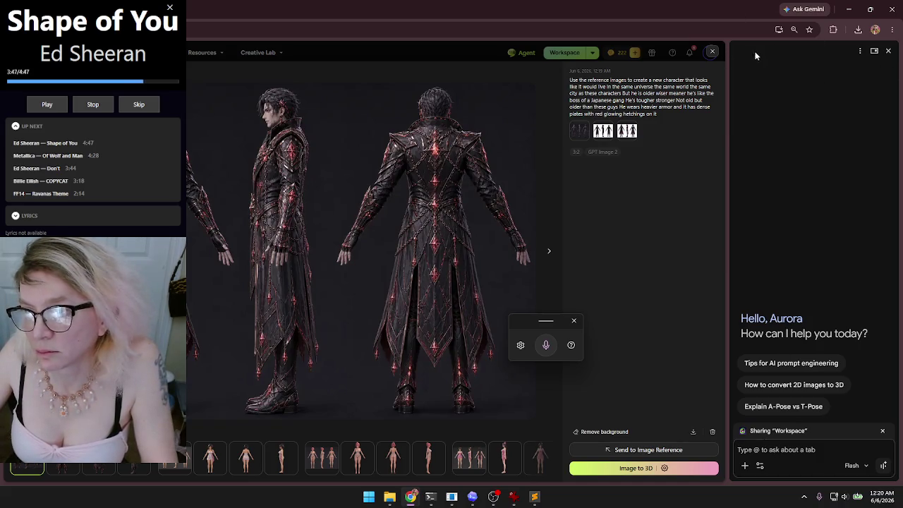
{"action": "left_click", "coordinate": [888, 52]}
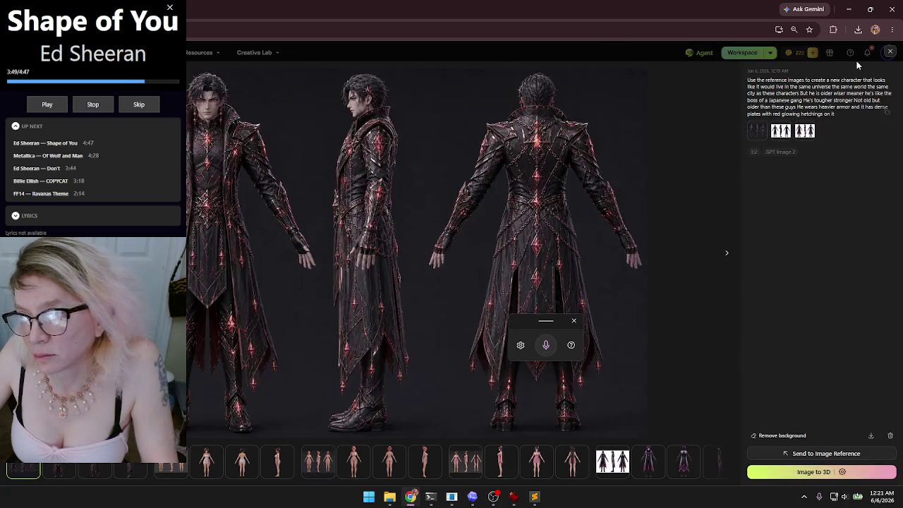
{"action": "left_click", "coordinate": [886, 112]}
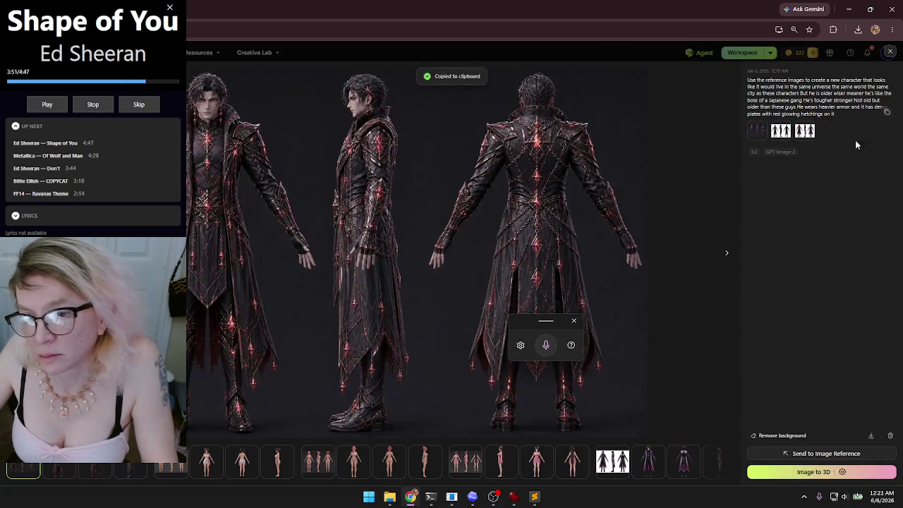
{"action": "left_click", "coordinate": [757, 134]}
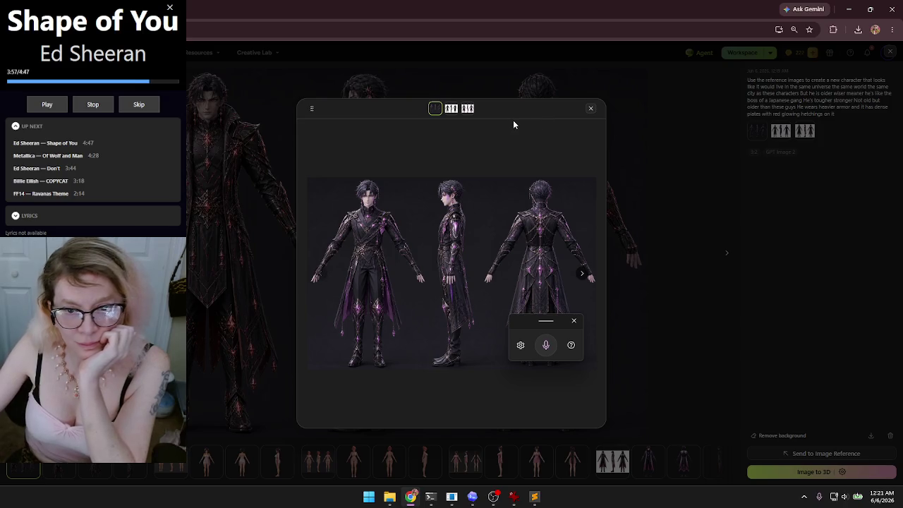
- Page through the prompt's second and third reference images, then close the preview and full-size view
{"action": "left_click", "coordinate": [582, 274]}
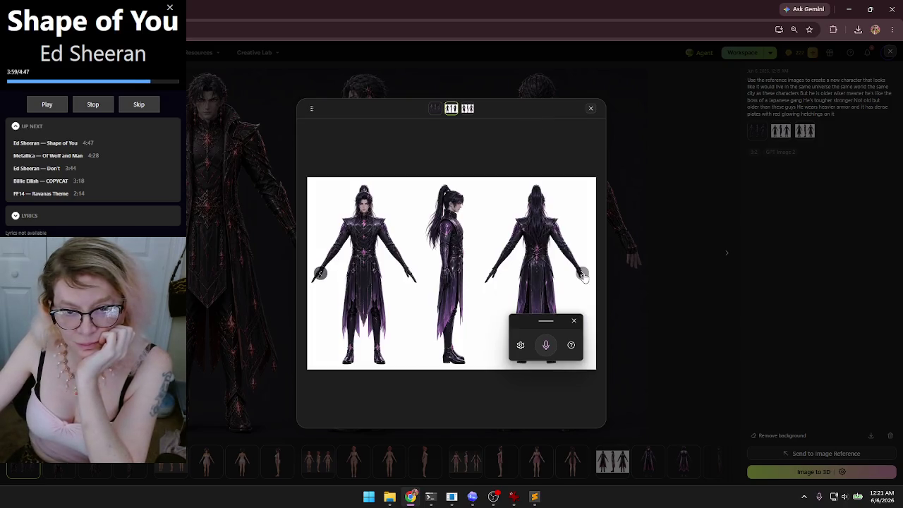
{"action": "left_click", "coordinate": [582, 274]}
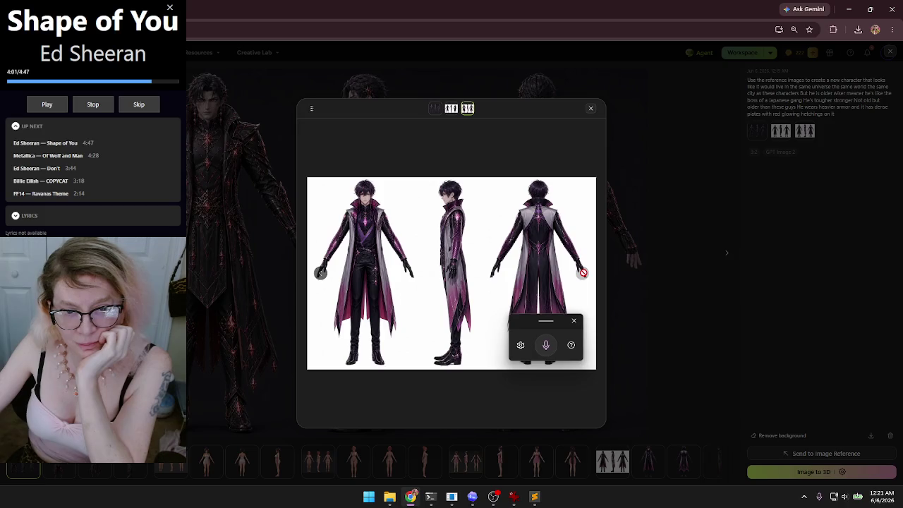
{"action": "left_click", "coordinate": [590, 109]}
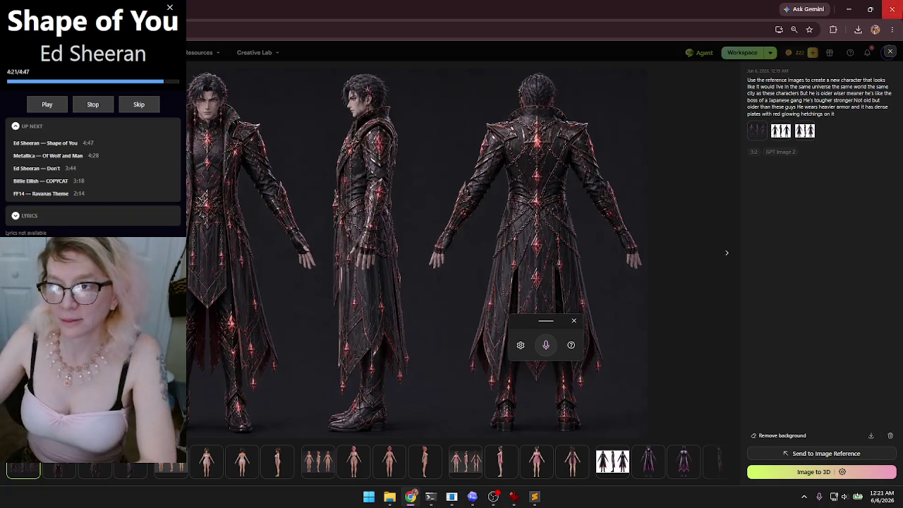
{"action": "left_click", "coordinate": [890, 53]}
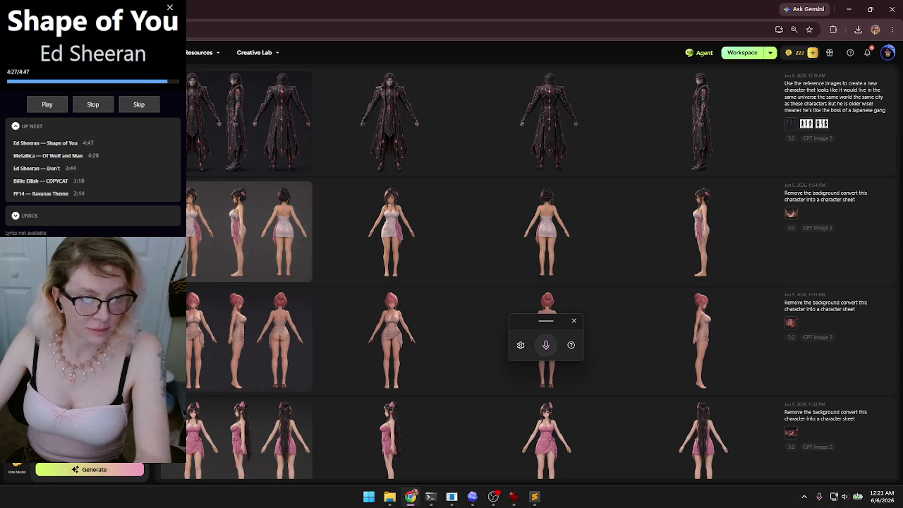
- Download the dark armoured character sheet as a PNG and switch to the skins folder window
{"action": "mouse_move", "coordinate": [279, 87]}
{"action": "left_click", "coordinate": [287, 81]}
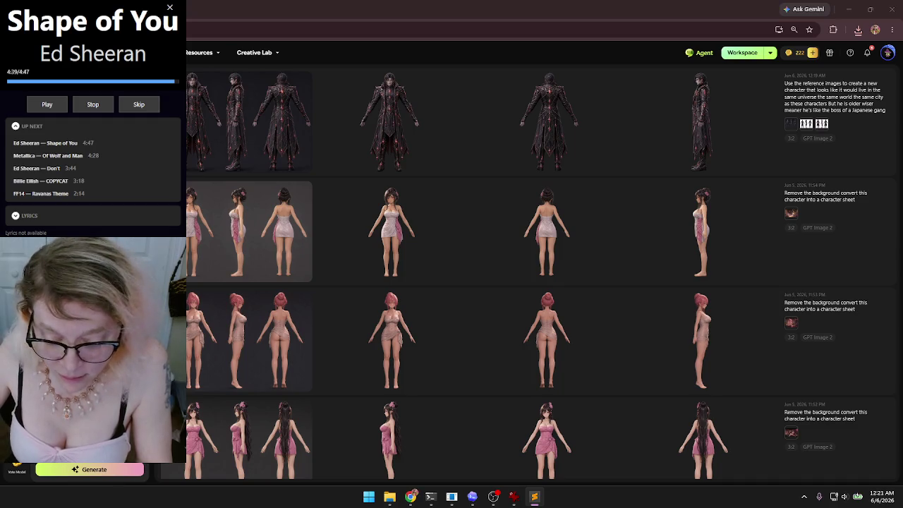
{"action": "key", "text": "alt+Tab"}
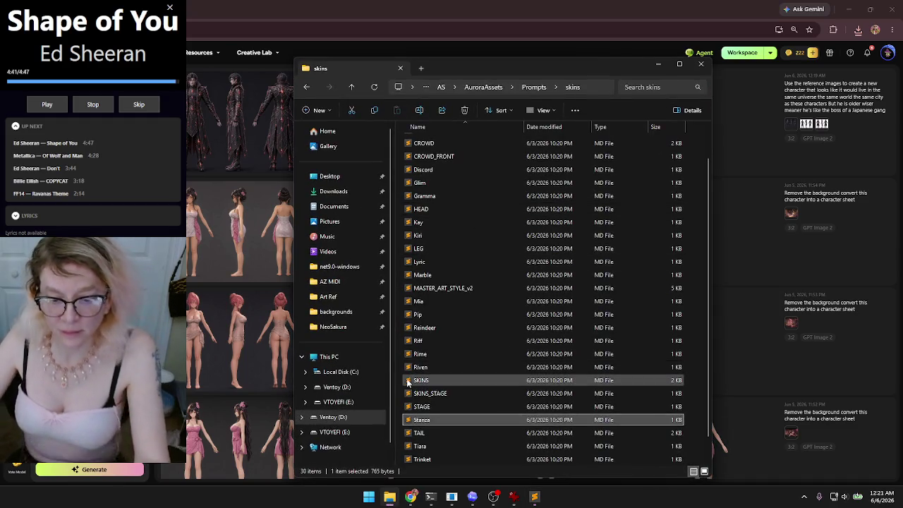
- Close the Prompts folder window and open the NeoSakura Story folder in a new File Explorer
{"action": "mouse_move", "coordinate": [502, 67]}
{"action": "left_mouse_down"}
{"action": "mouse_move", "coordinate": [494, 120]}
{"action": "mouse_move", "coordinate": [493, 71]}
{"action": "left_mouse_up"}
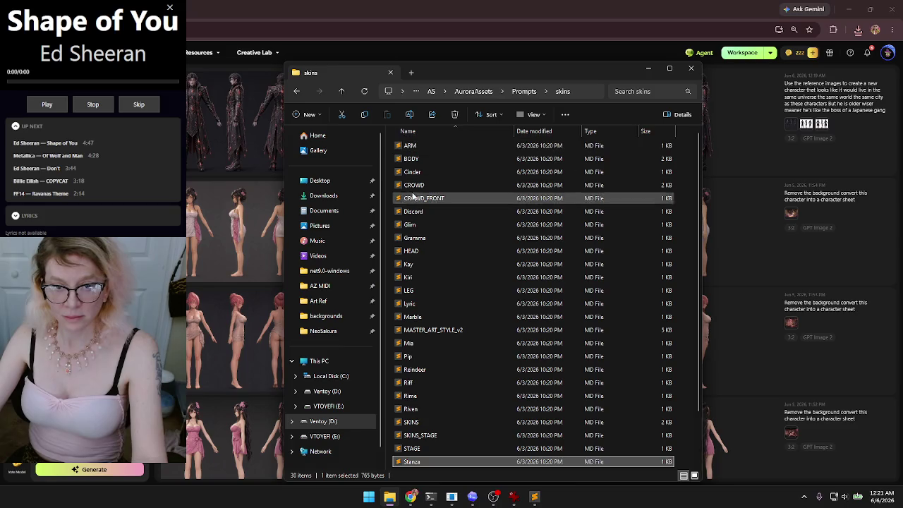
{"action": "left_click", "coordinate": [296, 92]}
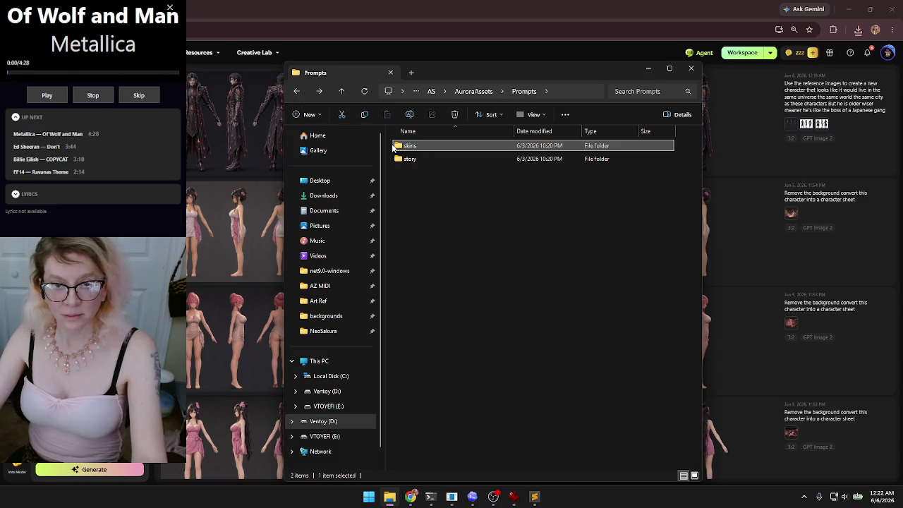
{"action": "left_click", "coordinate": [692, 70]}
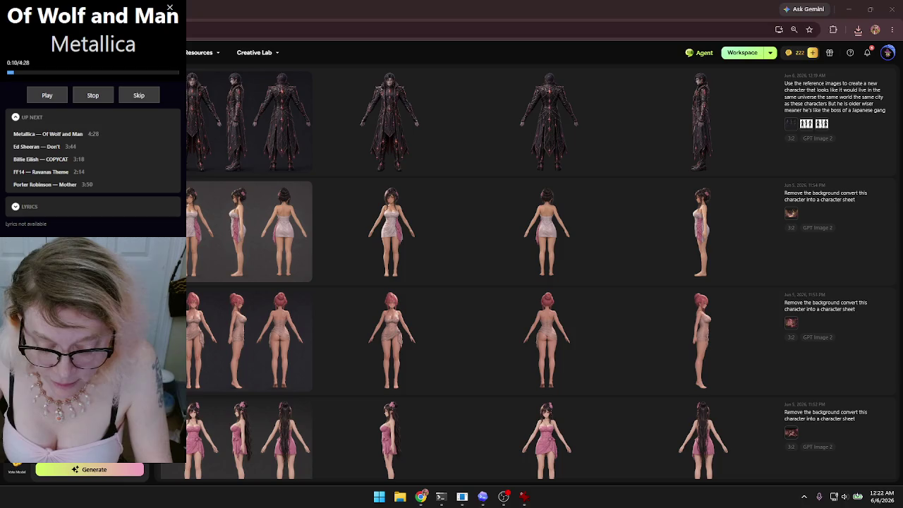
{"action": "key", "text": "super+e"}
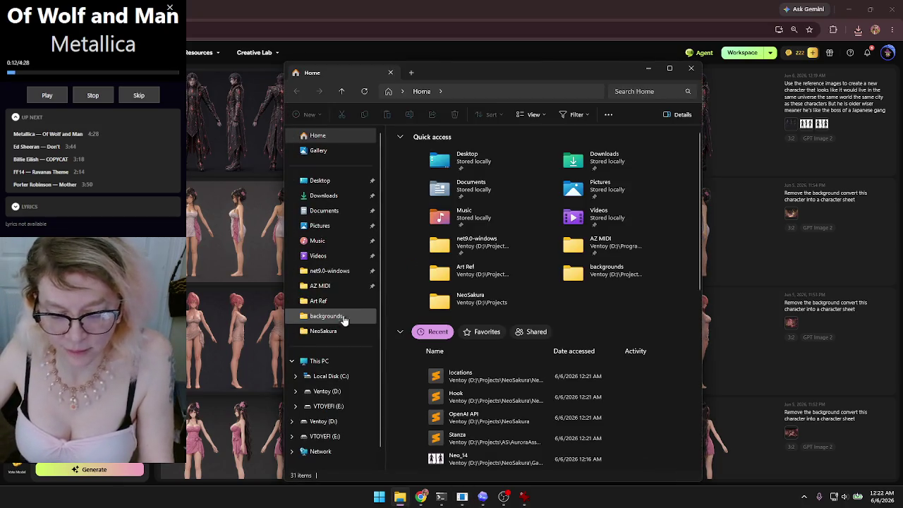
{"action": "double_click", "coordinate": [466, 300]}
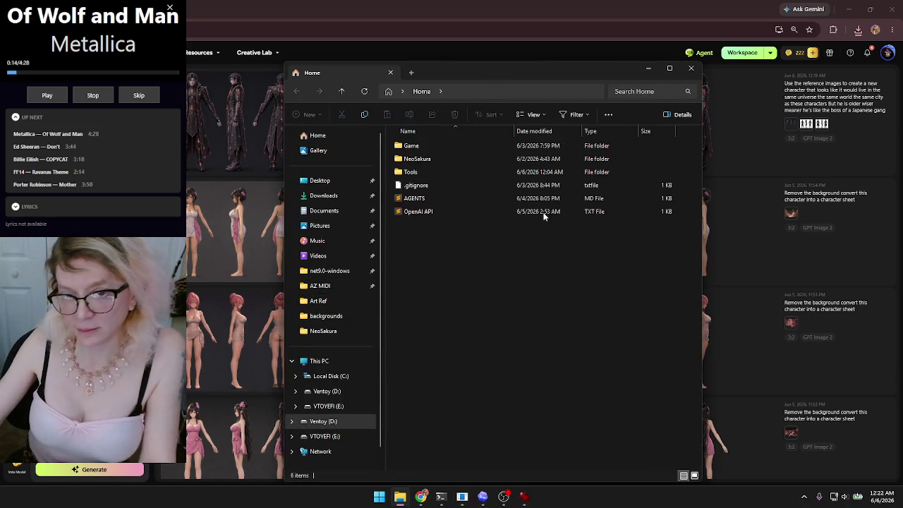
{"action": "double_click", "coordinate": [430, 159]}
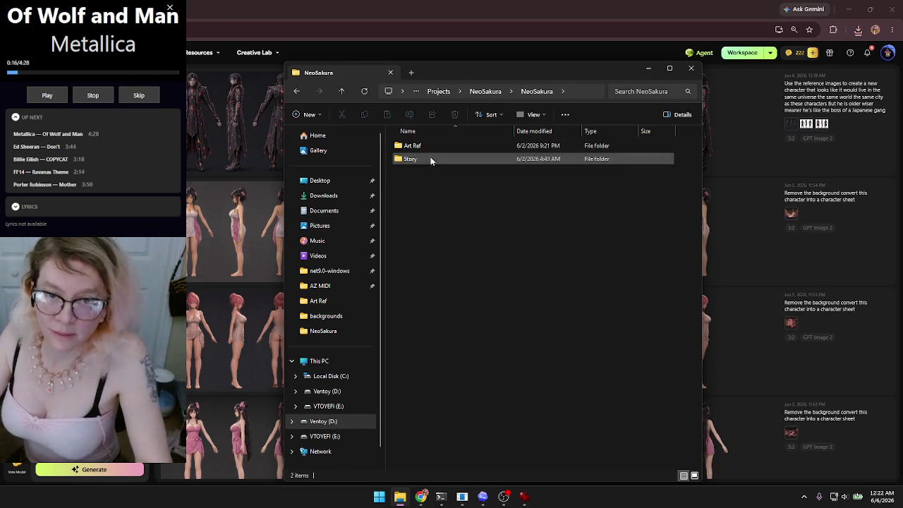
{"action": "double_click", "coordinate": [453, 158]}
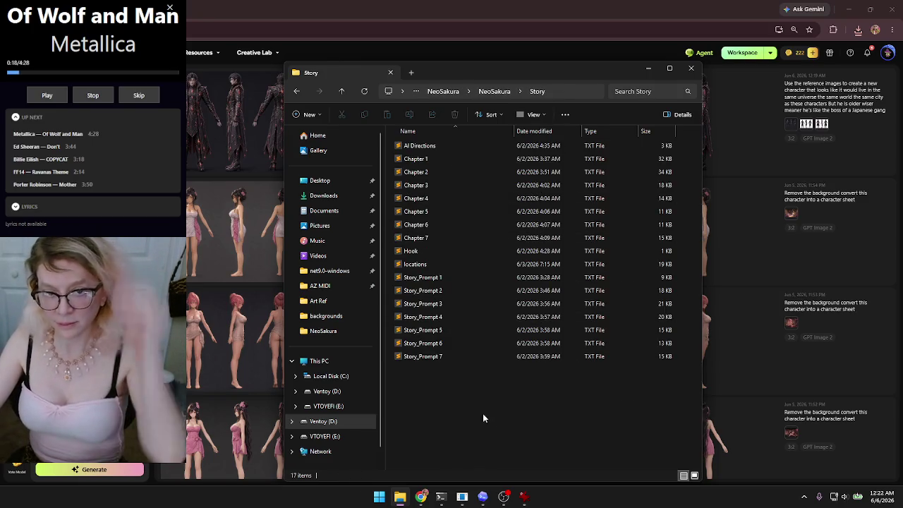
{"action": "left_click", "coordinate": [341, 92]}
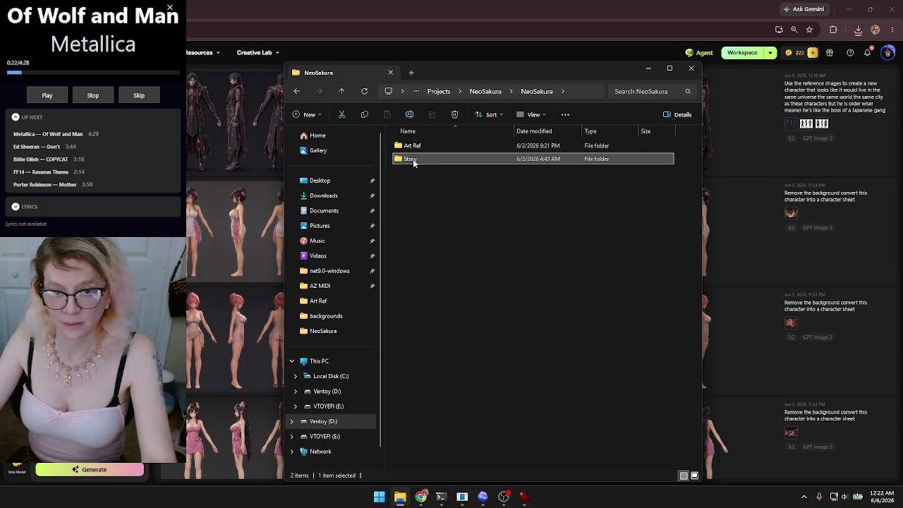
{"action": "double_click", "coordinate": [413, 160]}
- Select Chapter 1 through Chapter 7, copy their paths with Copy as path, and close the window
{"action": "left_click", "coordinate": [443, 161]}
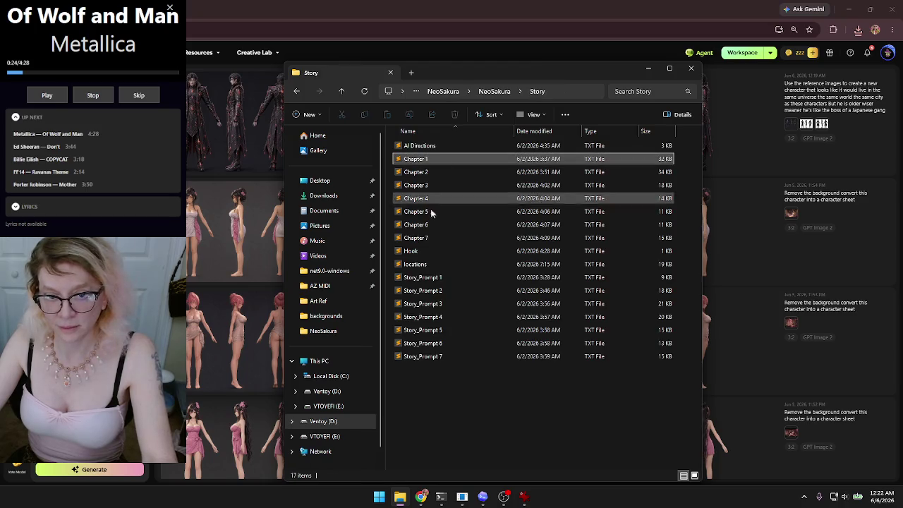
{"action": "left_click", "coordinate": [433, 240], "text": "shift"}
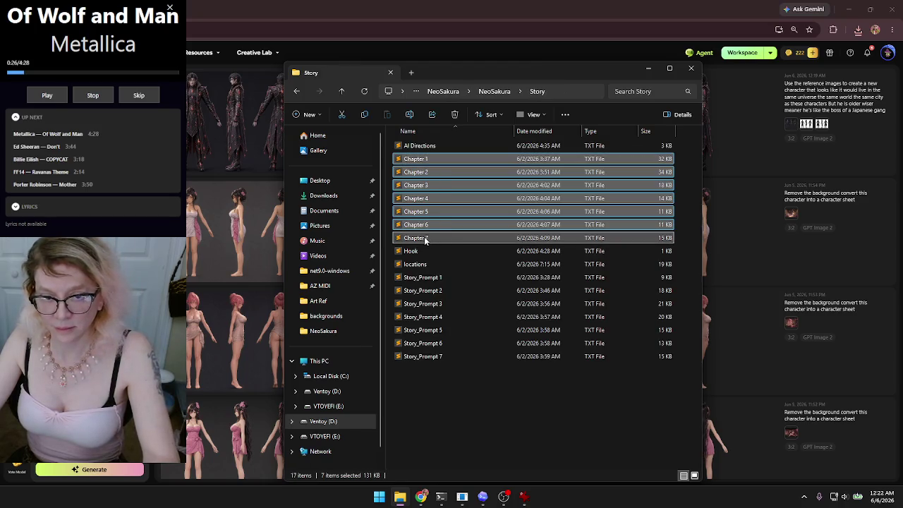
{"action": "right_click", "coordinate": [425, 240]}
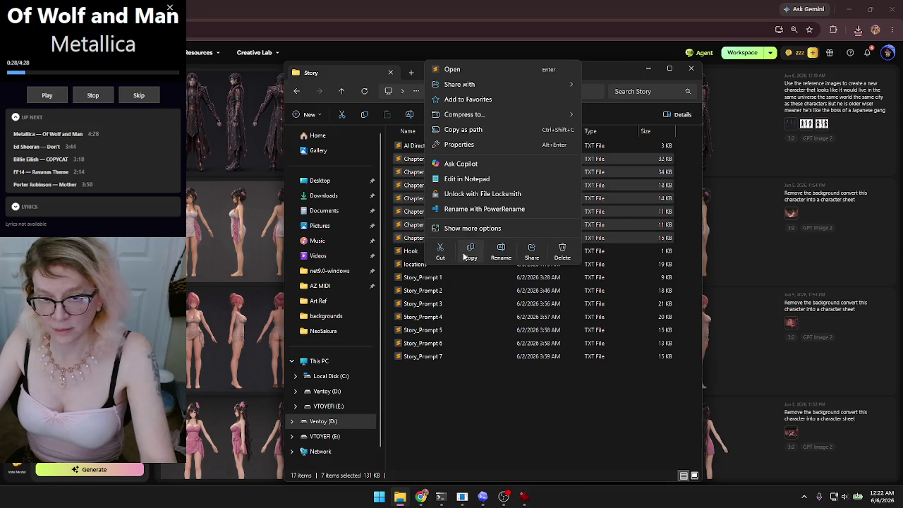
{"action": "left_click", "coordinate": [470, 252]}
{"action": "left_click", "coordinate": [482, 407]}
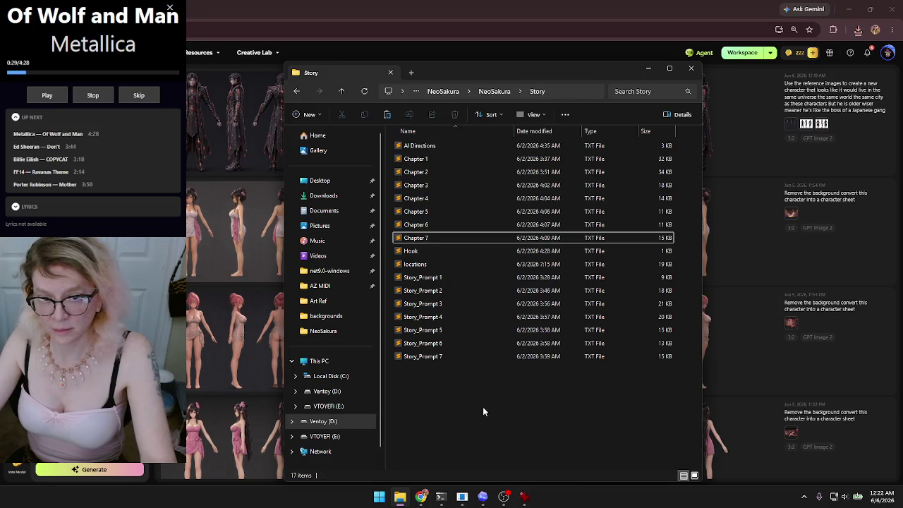
{"action": "left_click", "coordinate": [424, 159]}
{"action": "left_click", "coordinate": [418, 240], "text": "shift"}
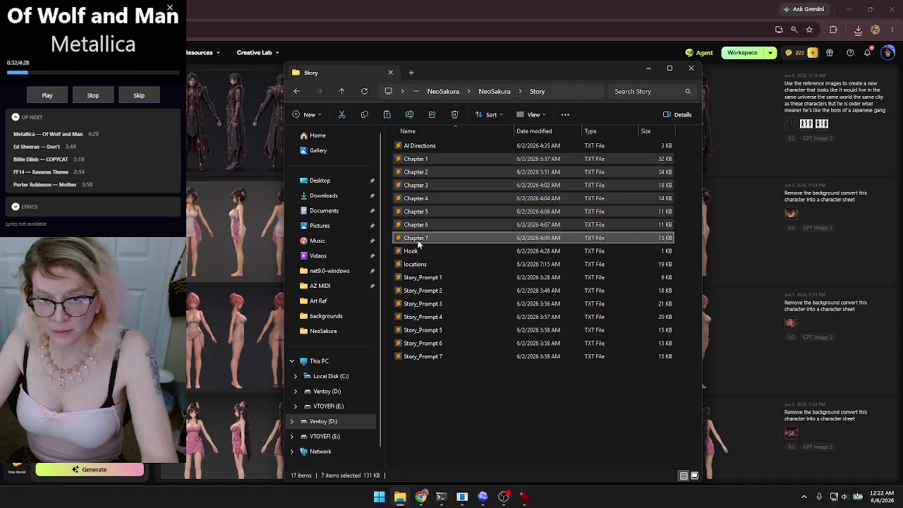
{"action": "right_click", "coordinate": [418, 241]}
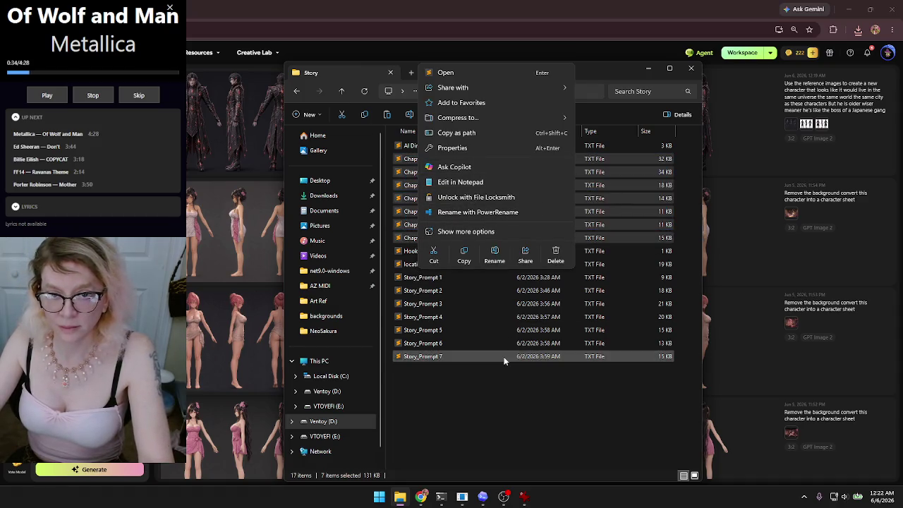
{"action": "left_click", "coordinate": [481, 133]}
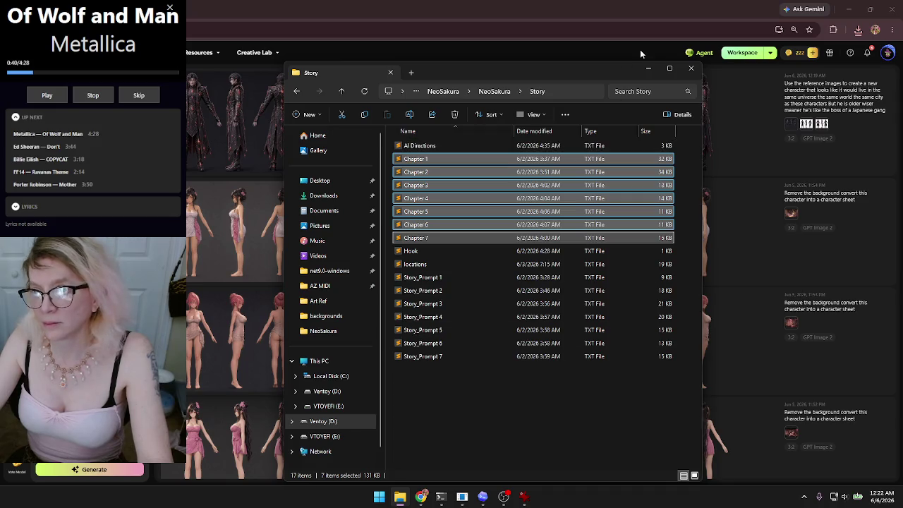
{"action": "left_click", "coordinate": [691, 71]}
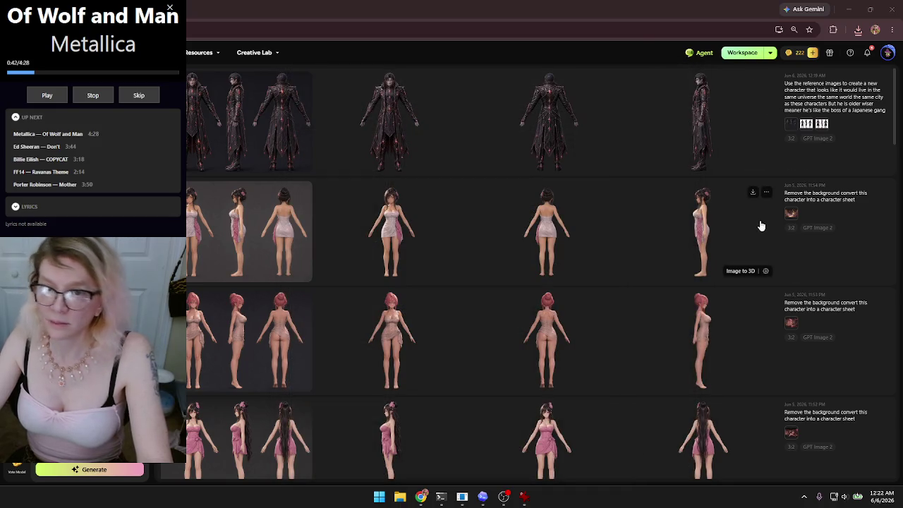
- Minimize Chrome and launch the pinned Claude app from the Start menu, ready to write a message
{"action": "left_click", "coordinate": [848, 10]}
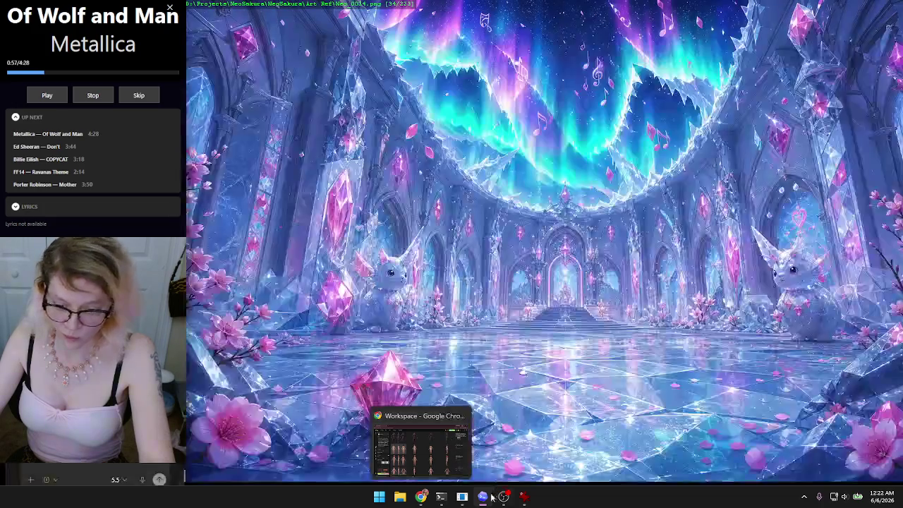
{"action": "mouse_move", "coordinate": [505, 502]}
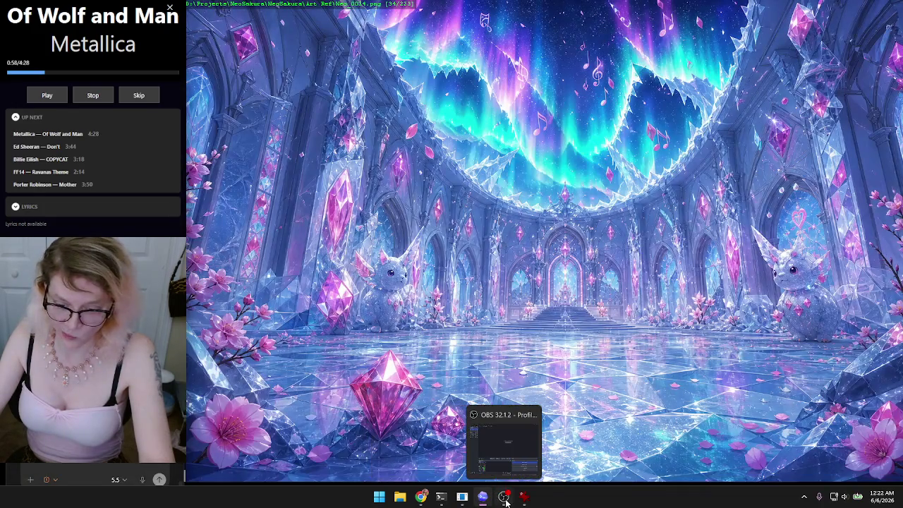
{"action": "left_click", "coordinate": [379, 499]}
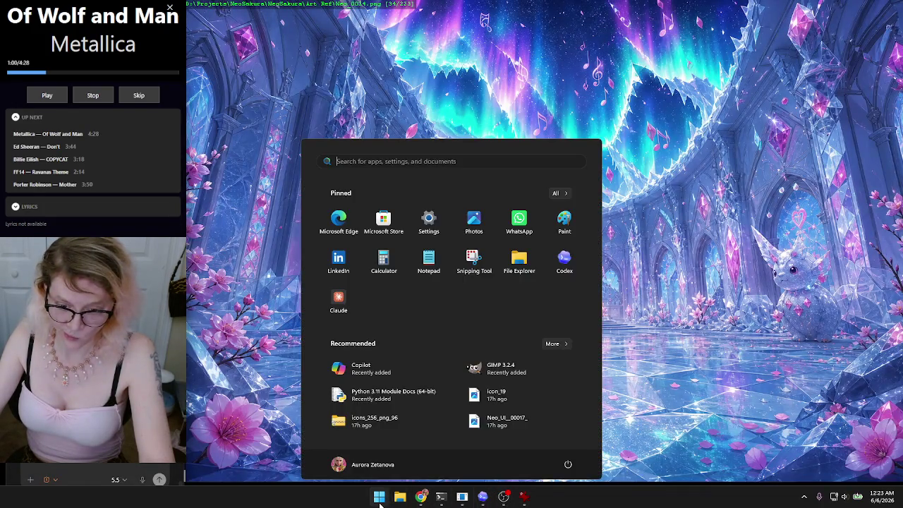
{"action": "left_click", "coordinate": [343, 302]}
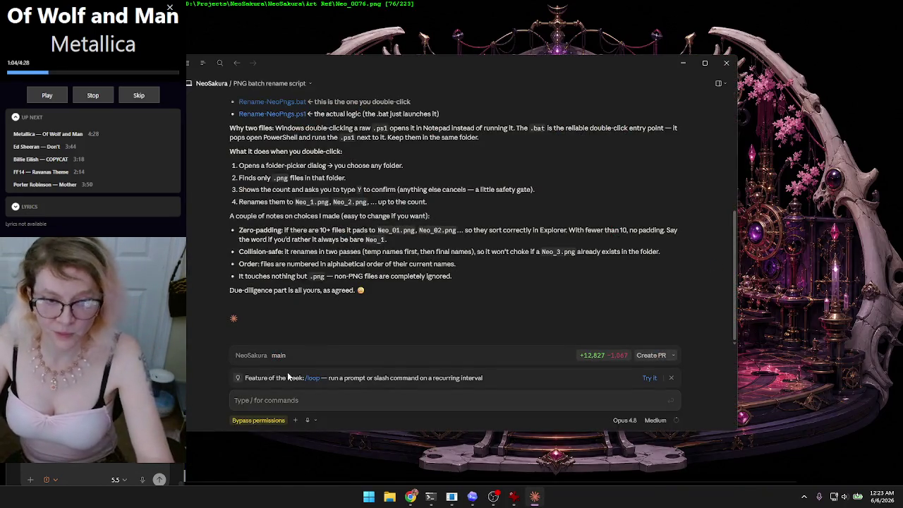
{"action": "left_click", "coordinate": [312, 396]}
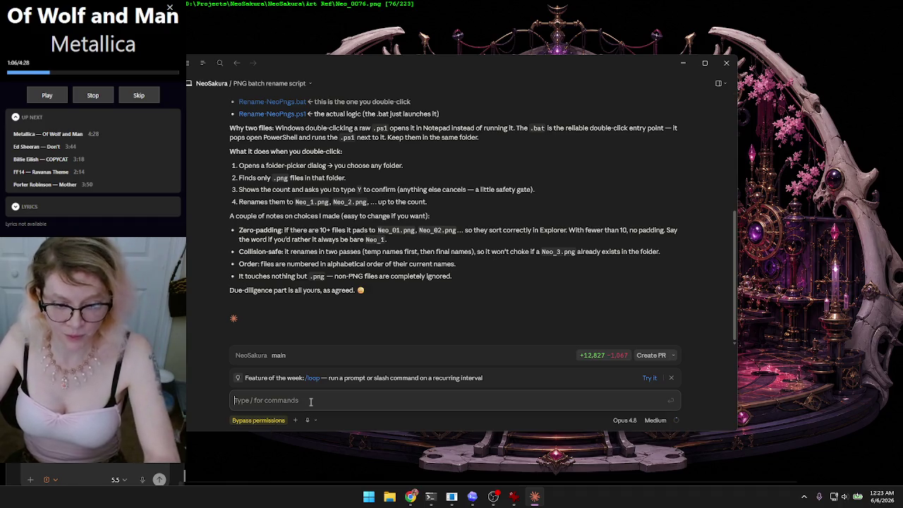
- Paste the seven chapter paths and dictate a request for characters' names and physical traits for image prompts
{"action": "key", "text": "ctrl+v"}
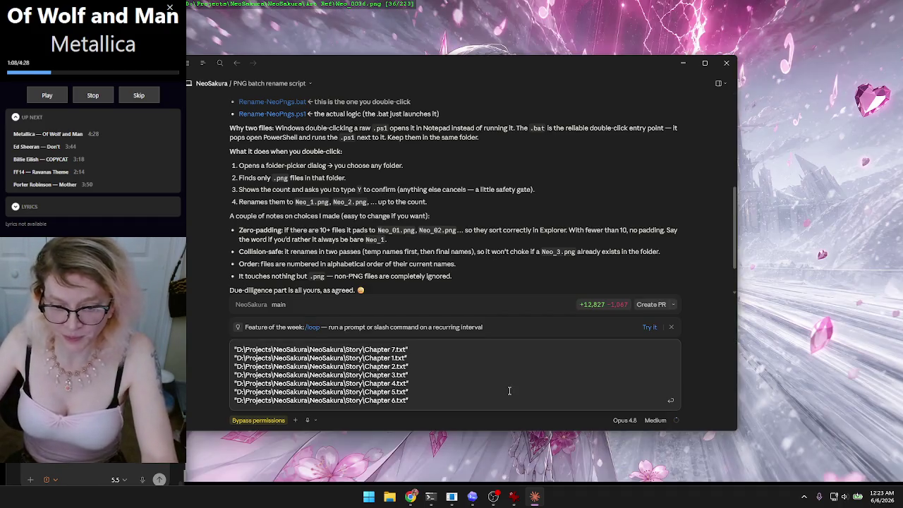
{"action": "key", "text": "shift+Return"}
{"action": "key", "text": "shift+Return"}
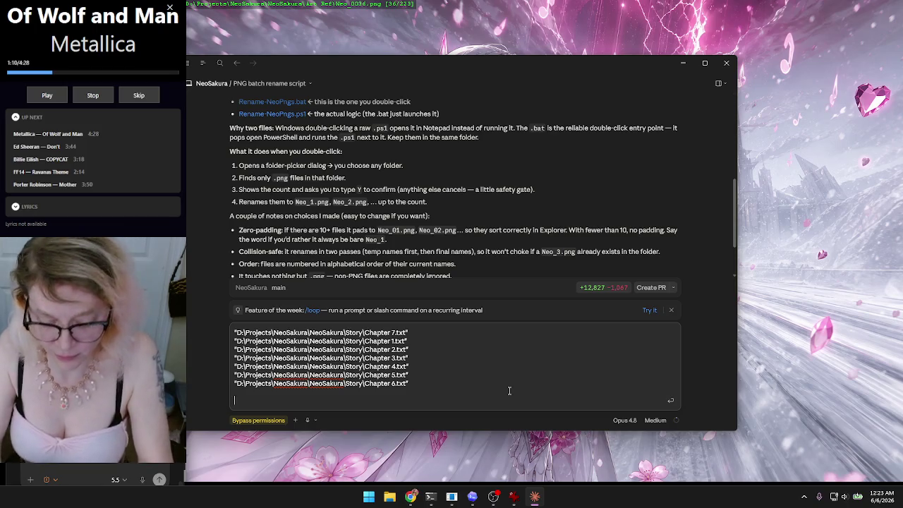
{"action": "key", "text": "super+h"}
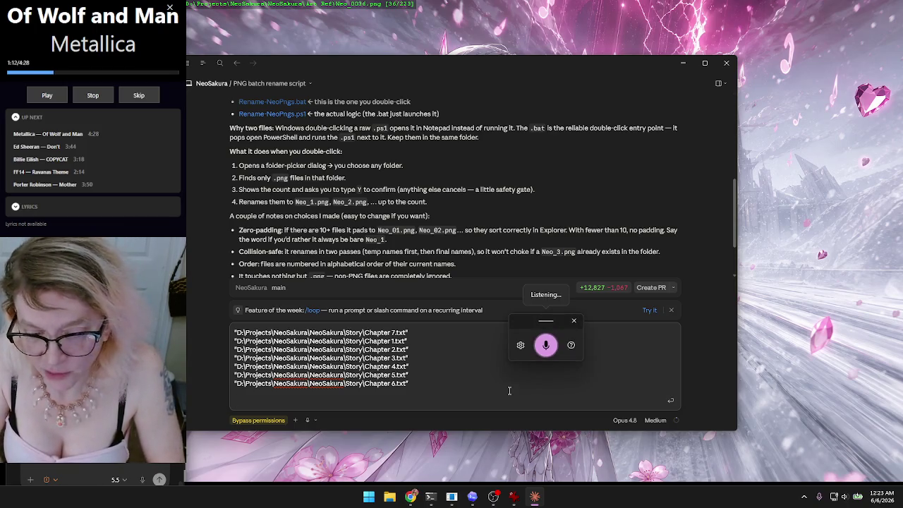
{"action": "type", "text": "read"}
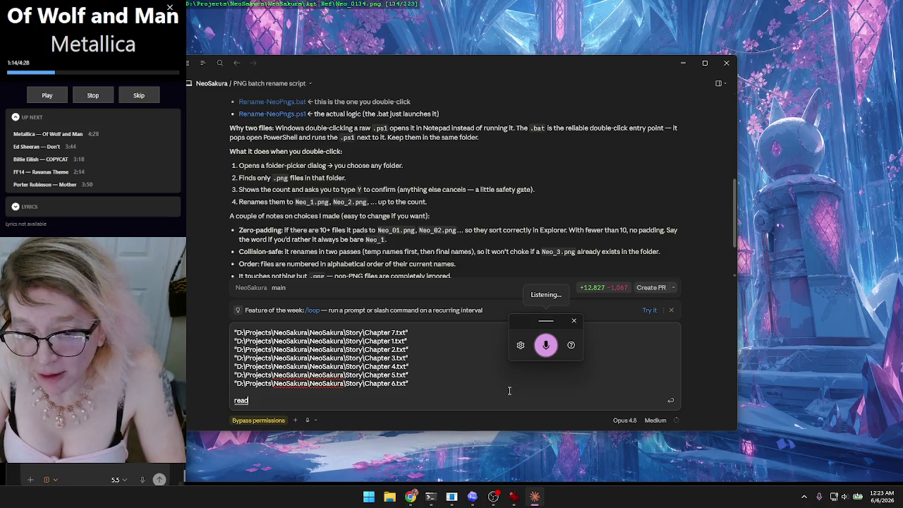
{"action": "type", "text": " all of those files"}
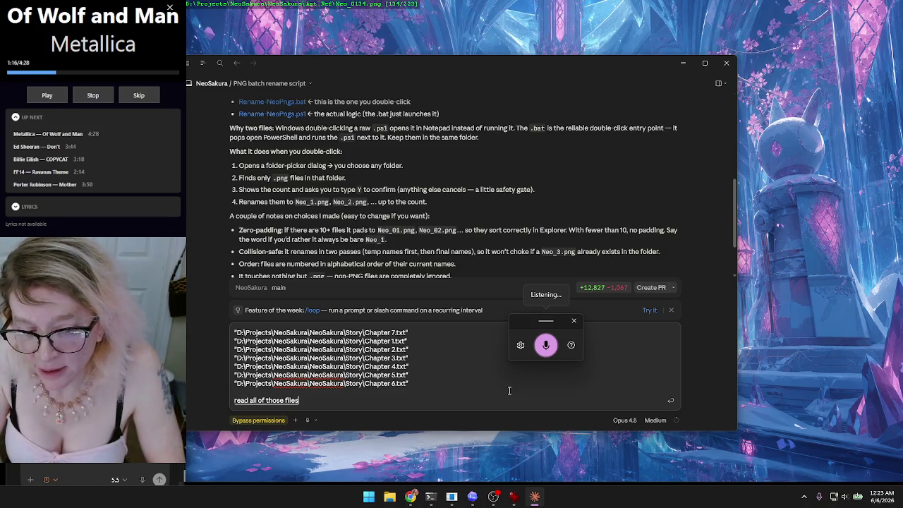
{"action": "type", "text": " and build a task list"}
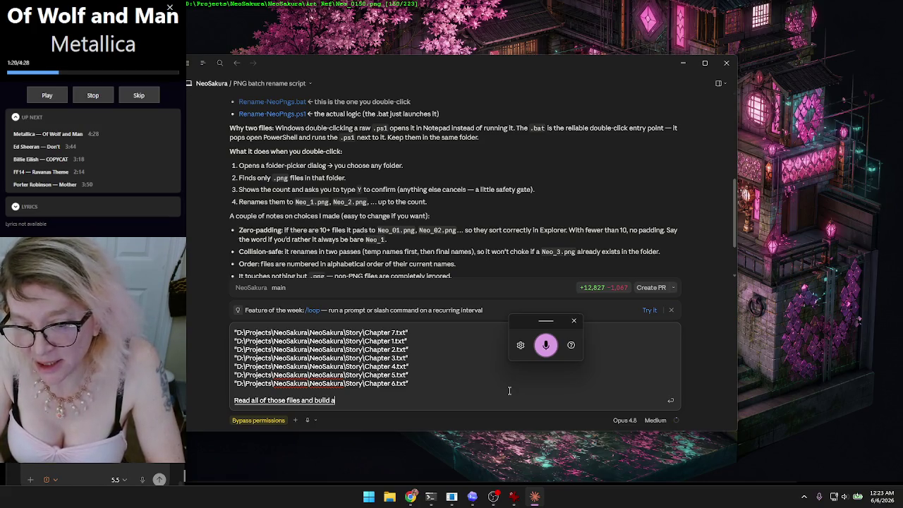
{"action": "type", "text": " for me"}
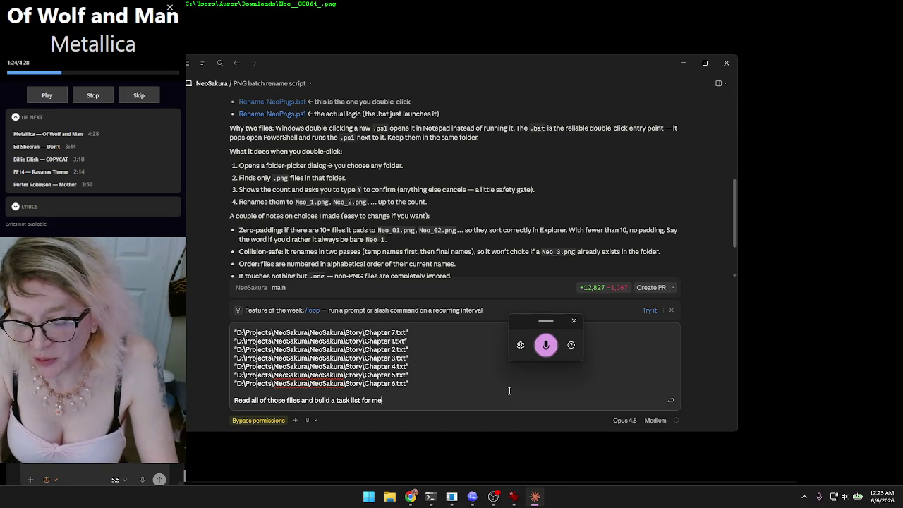
{"action": "type", "text": " I want you to include the"}
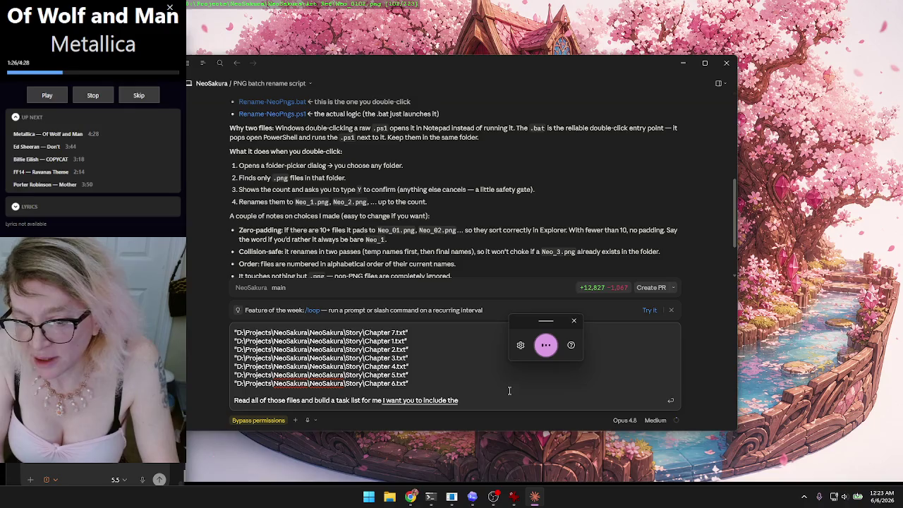
{"action": "type", "text": " character's name"}
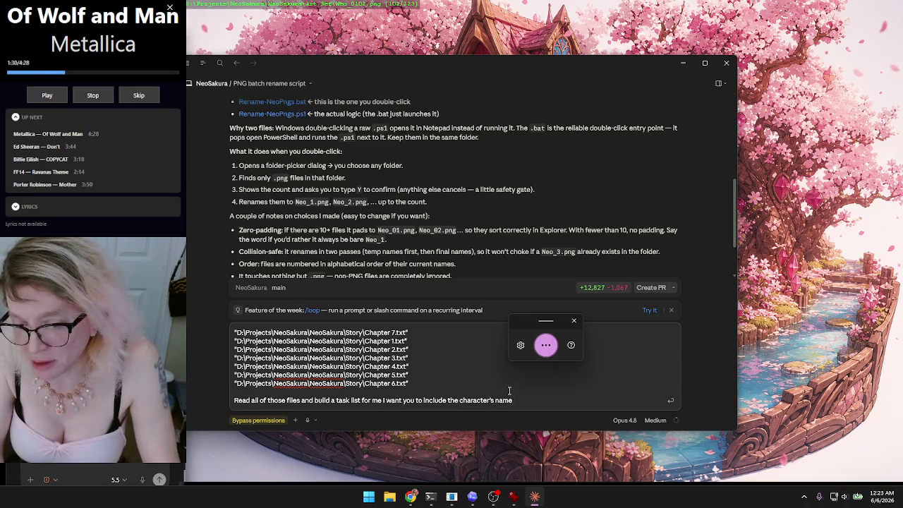
{"action": "type", "text": " and description only"}
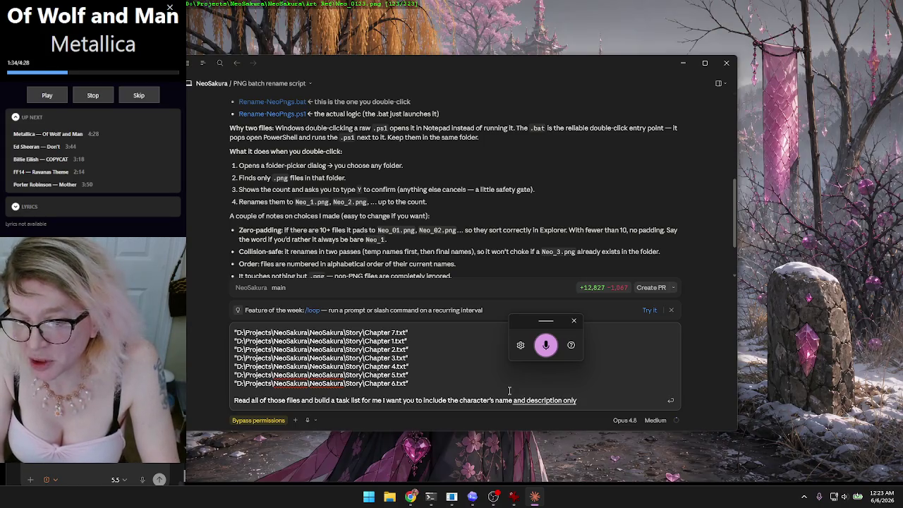
{"action": "type", "text": " for description I"}
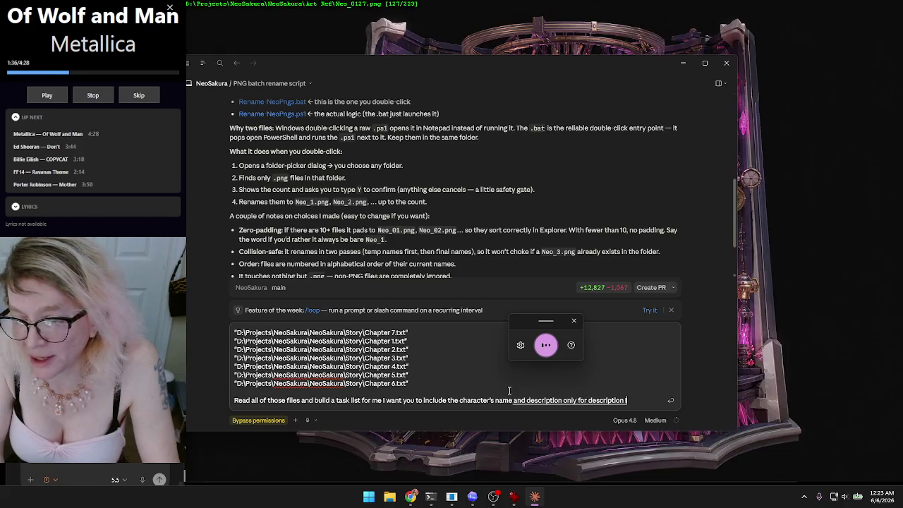
{"action": "type", "text": " what I'm looking for is"}
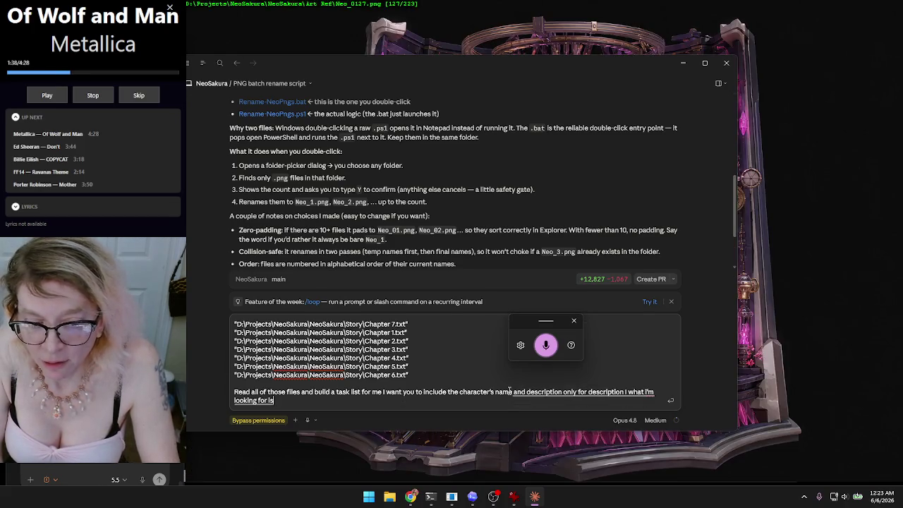
{"action": "type", "text": " physical"}
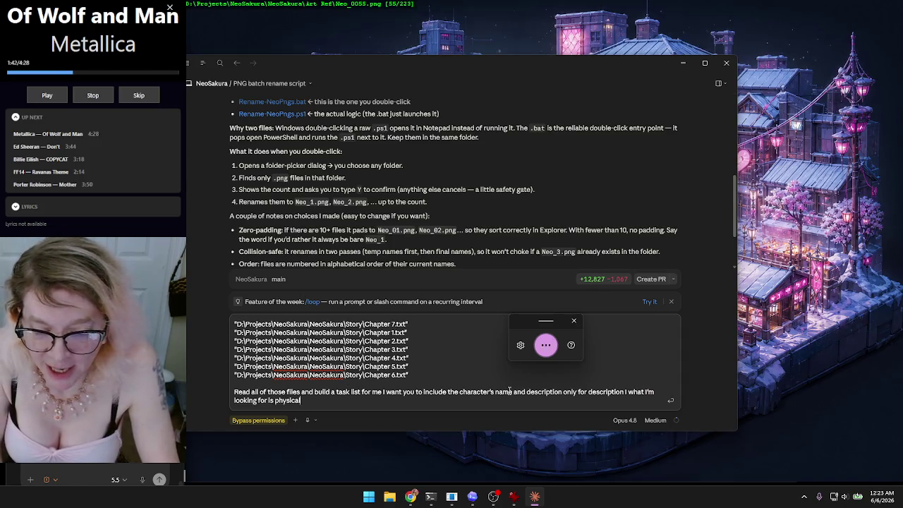
{"action": "type", "text": " Uh traits that I I could use as prompts to give to an"}
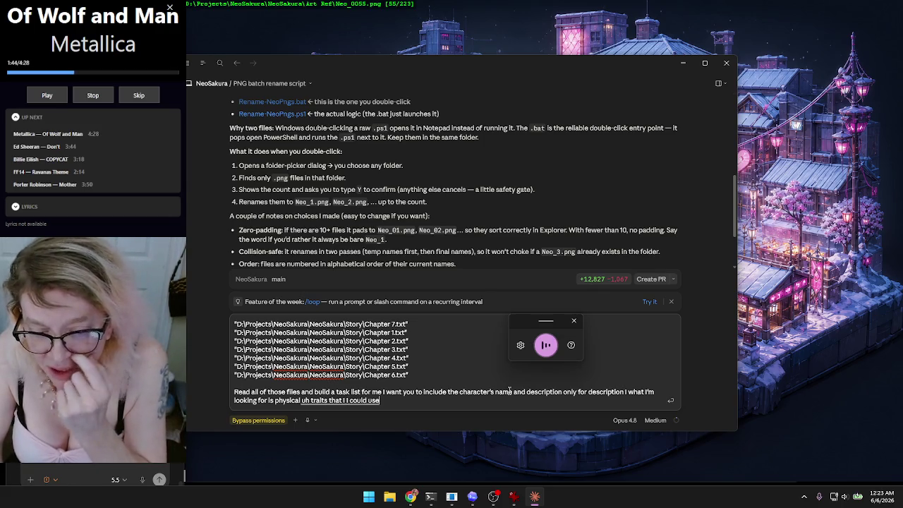
{"action": "type", "text": " image renderer."}
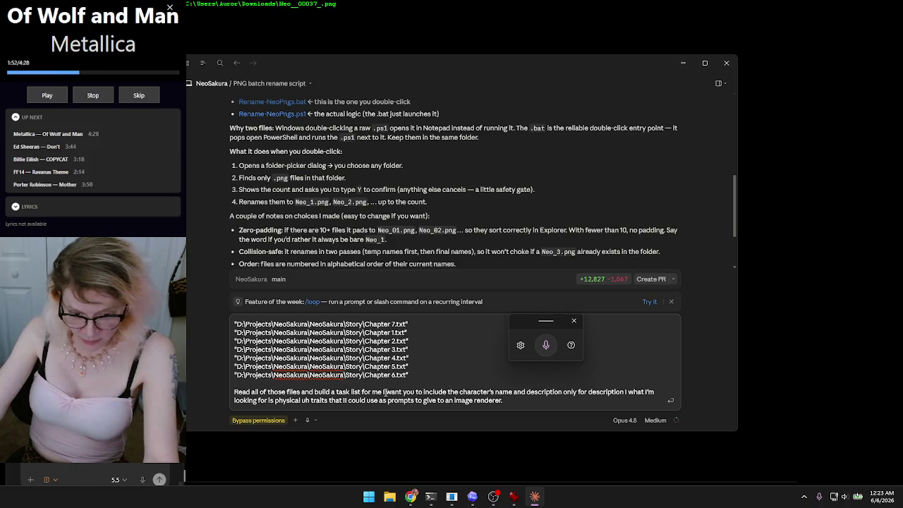
{"action": "key", "text": "shift+Left"}
{"action": "key", "text": "shift+Left"}
{"action": "key", "text": "shift+Left"}
- Change 'task' to 'cast' and add a 'Save here' line holding one pasted Story folder path
{"action": "type", "text": "cast"}
{"action": "left_click", "coordinate": [518, 401]}
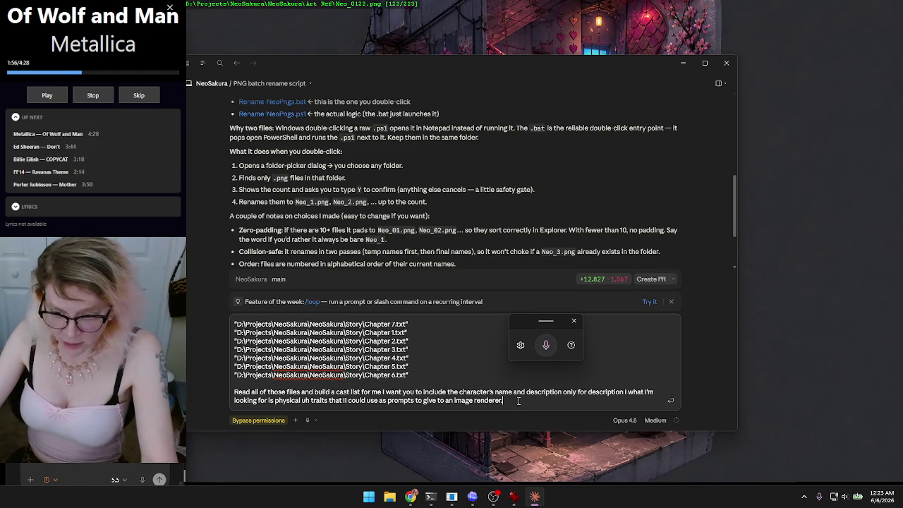
{"action": "type", "text": "Save here:"}
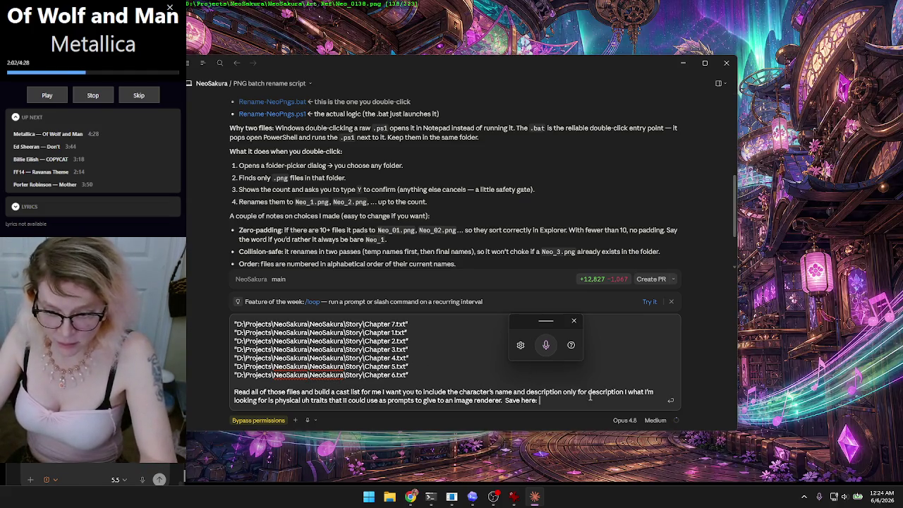
{"action": "key", "text": "shift+Return"}
{"action": "type", "text": "\"D:\\Projects\\NeoSakura\\NeoSakura\\Story\\Chapter 7.txt\" \"D:\\Projects\\NeoSakura\\NeoSakura\\Story\\Chapter 1.txt\" \"D:\\Projects\\NeoSakura\\NeoSakura\\Story\\Chapter 2.txt\" \"D:\\Projects\\NeoSakura\\NeoSakura\\Story\\Chapter 3.txt\" \"D:\\Projects\\NeoSakura\\NeoSakura\\Story\\Chapter 4.txt\" \"D:\\Projects\\NeoSakura\\NeoSakura\\Story\\Chapter 5.txt\" \"D:\\Projects\\NeoSakura\\NeoSakura\\Story\\Chapter 6.txt\""}
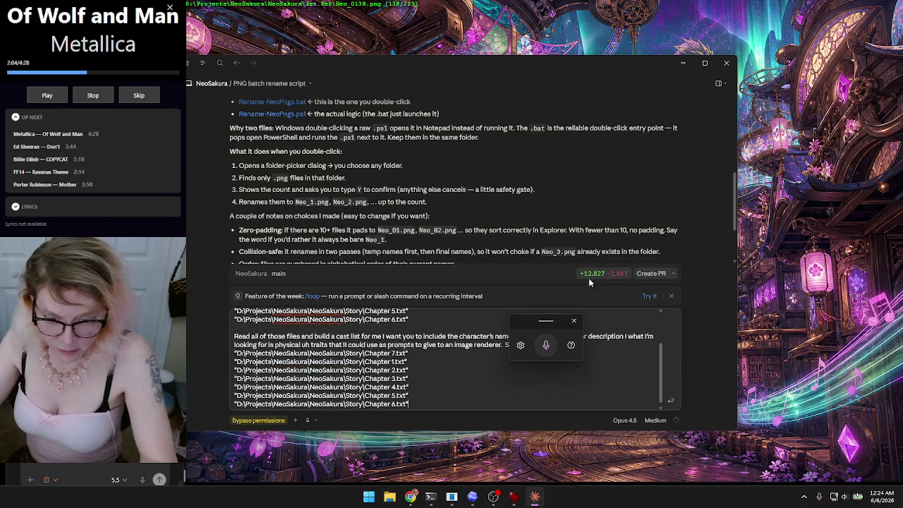
{"action": "left_click_drag", "start_coordinate": [358, 392], "coordinate": [414, 351]}
{"action": "key", "text": "BackSpace"}
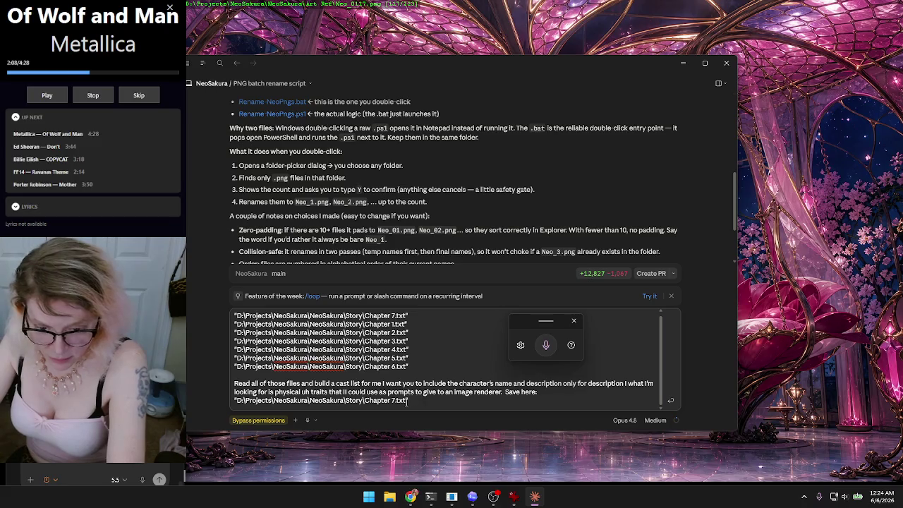
- Change the save path's file name to Cast.txt and send the prompt to Claude
{"action": "double_click", "coordinate": [387, 400]}
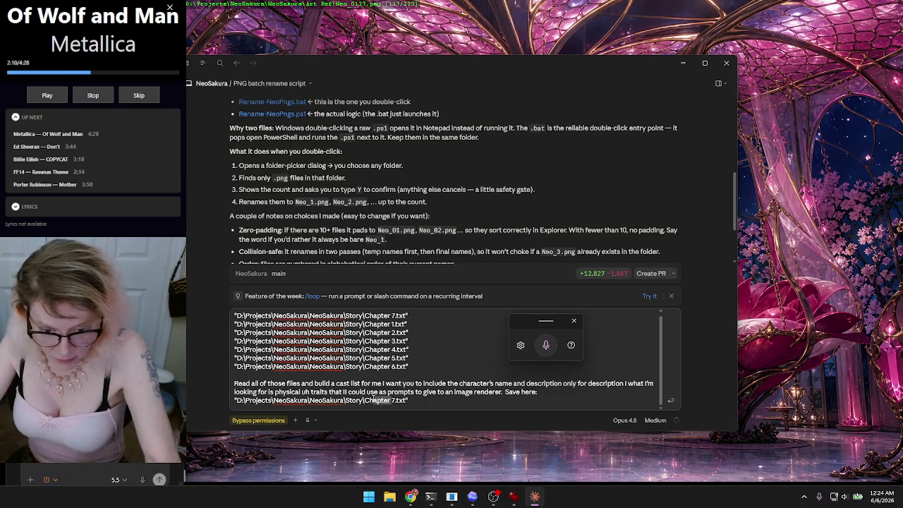
{"action": "type", "text": "Cast"}
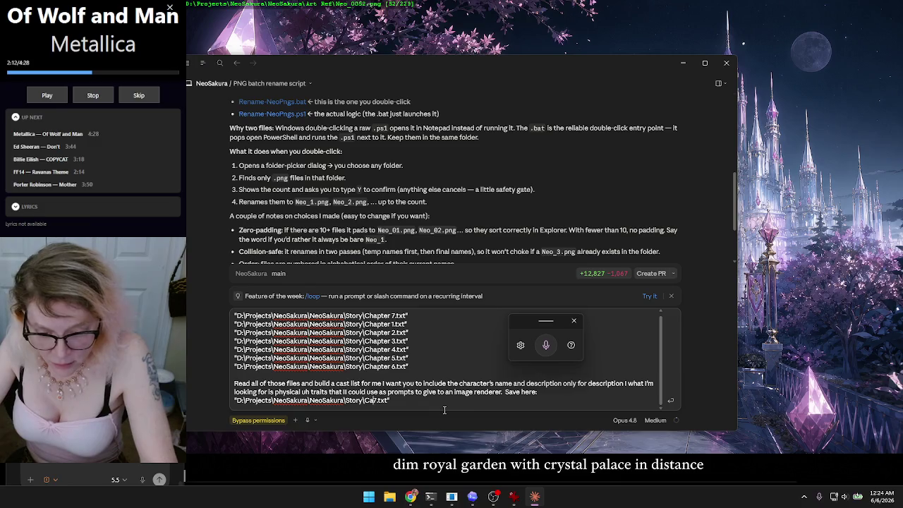
{"action": "key", "text": "Delete"}
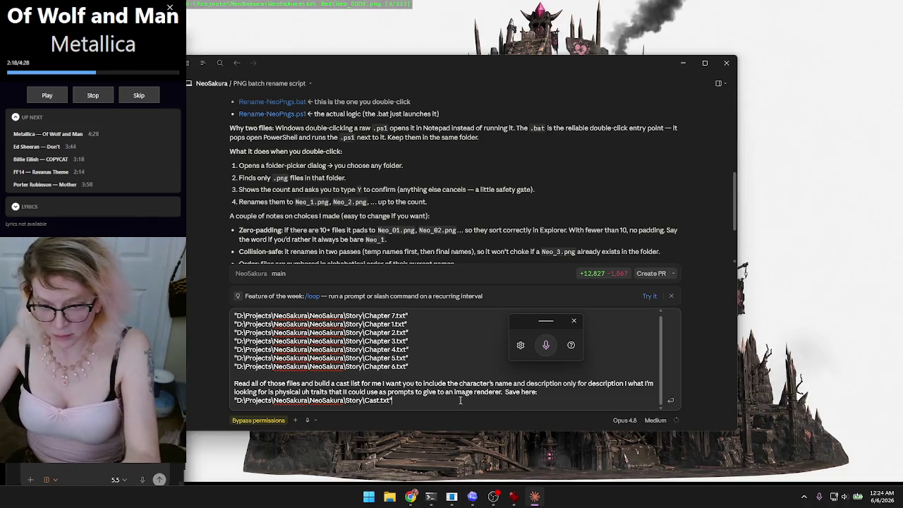
{"action": "key", "text": "Return"}
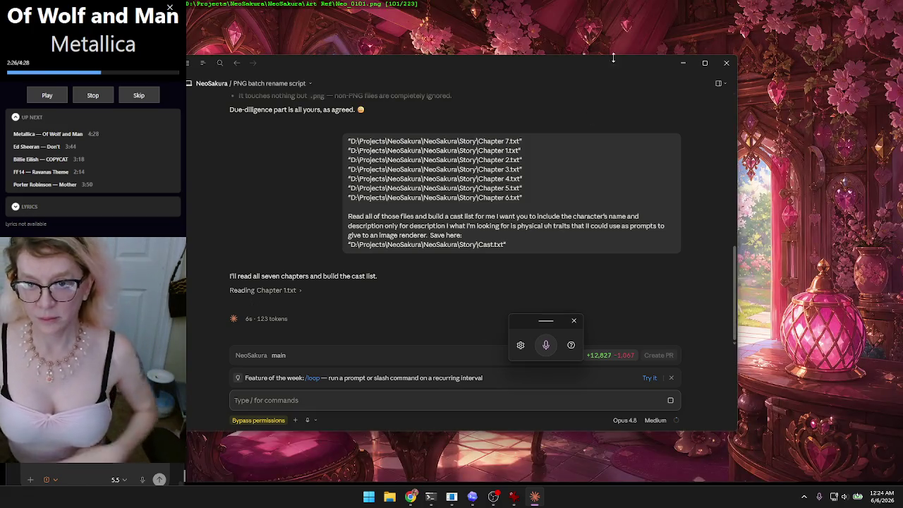
- Bring up the Meshy gallery browser, then shrink and minimize it out of view
{"action": "left_click", "coordinate": [684, 64]}
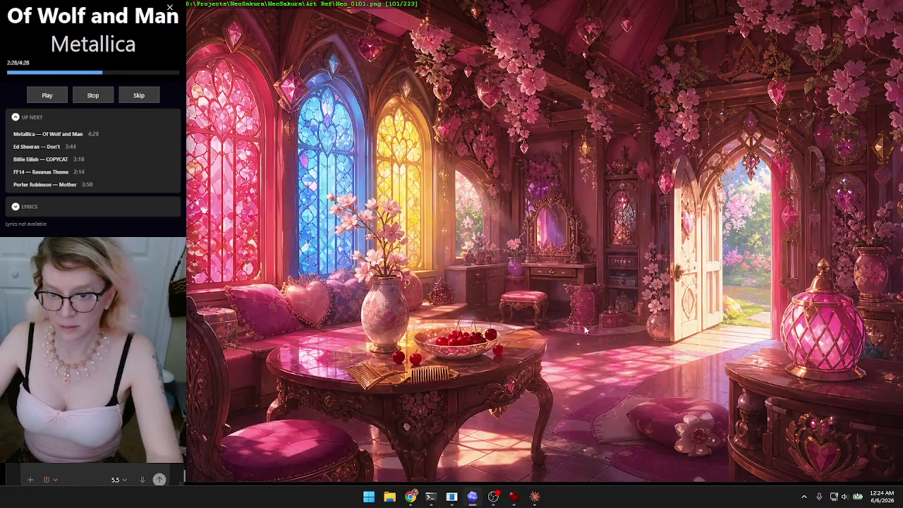
{"action": "left_click", "coordinate": [410, 496]}
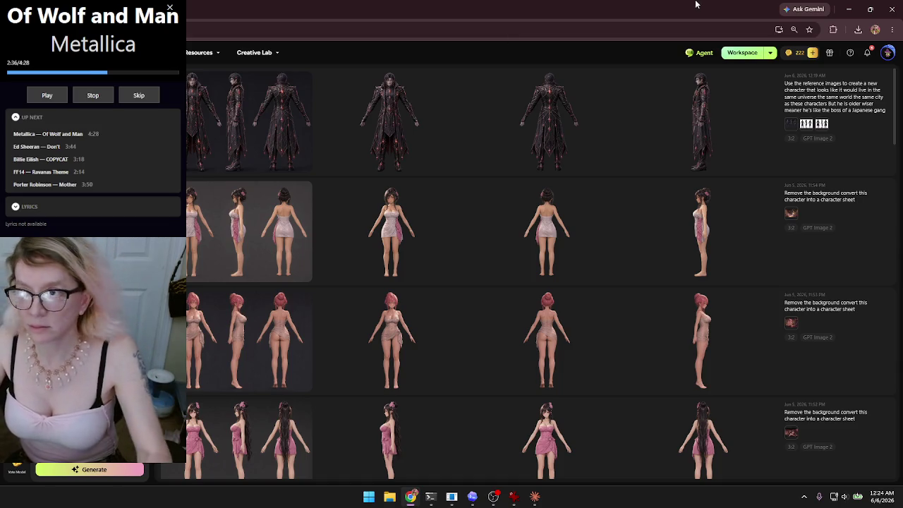
{"action": "left_click_drag", "start_coordinate": [693, 8], "coordinate": [628, 149]}
{"action": "key", "text": "super+Down"}
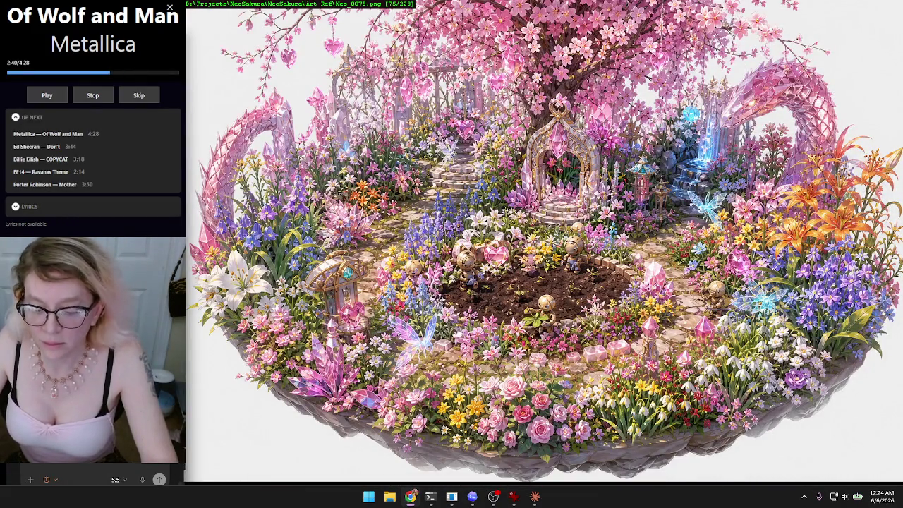
- Make the Claude chat window narrower and move it to the left side of the screen
{"action": "key", "text": "alt+Tab"}
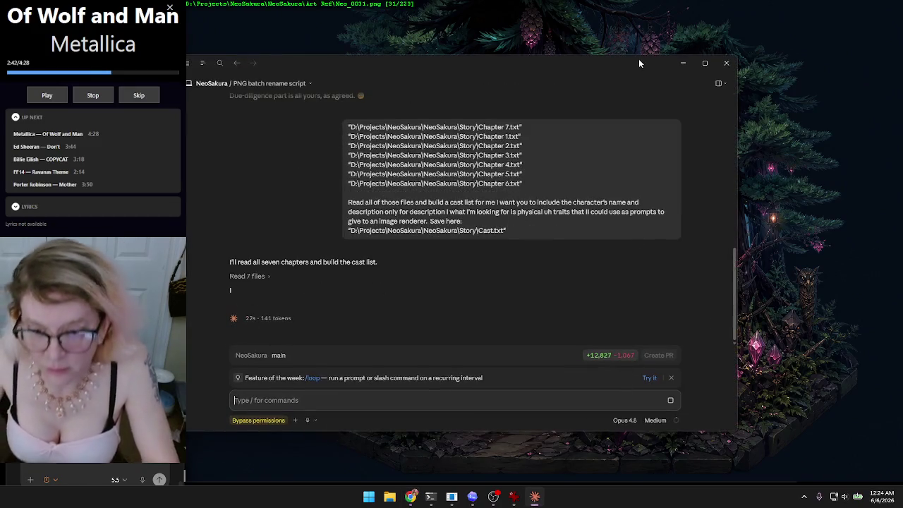
{"action": "mouse_move", "coordinate": [736, 168]}
{"action": "left_mouse_down"}
{"action": "mouse_move", "coordinate": [448, 170]}
{"action": "mouse_move", "coordinate": [233, 191]}
{"action": "left_mouse_up"}
{"action": "mouse_move", "coordinate": [309, 66]}
{"action": "left_mouse_down"}
{"action": "mouse_move", "coordinate": [161, 94]}
{"action": "mouse_move", "coordinate": [147, 85]}
{"action": "left_mouse_up"}
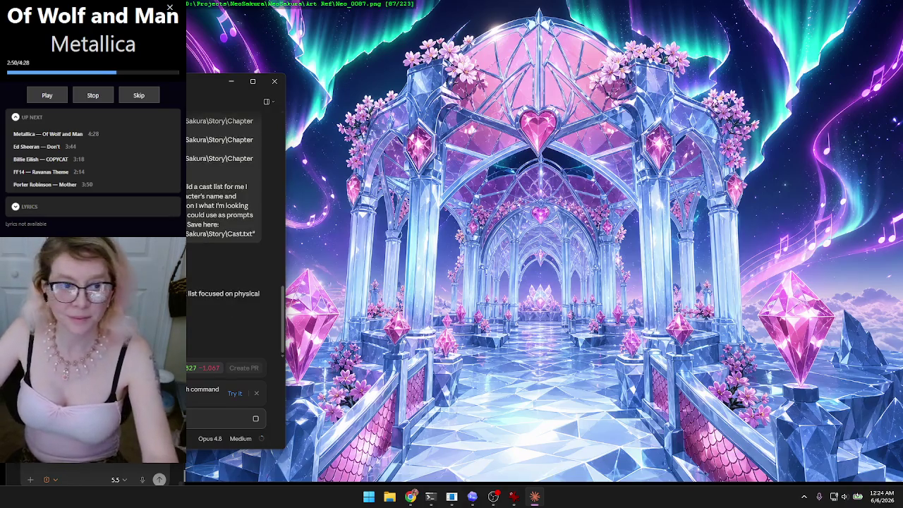
- Nudge the Claude window further left and wait for the cast list summary to finish
{"action": "mouse_move", "coordinate": [146, 84]}
{"action": "left_mouse_down"}
{"action": "mouse_move", "coordinate": [133, 94]}
{"action": "mouse_move", "coordinate": [134, 13]}
{"action": "left_mouse_up"}
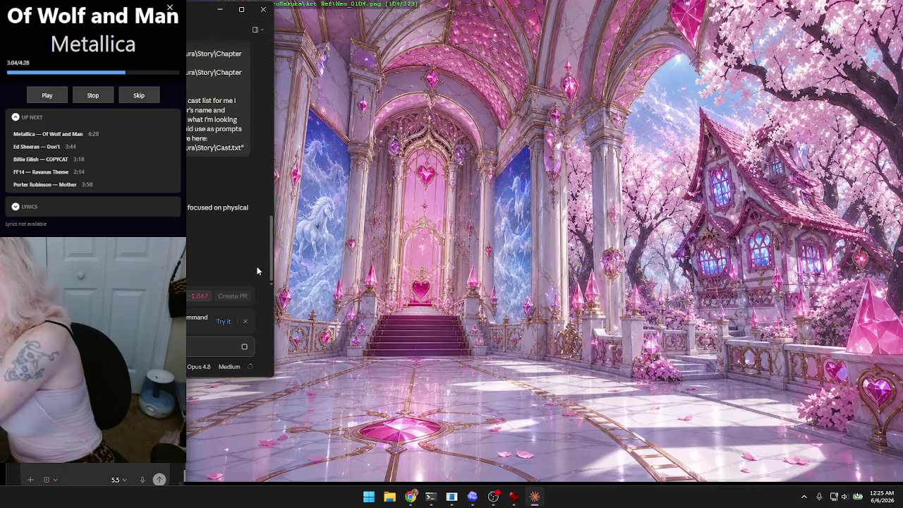
{"action": "key", "text": "Right"}
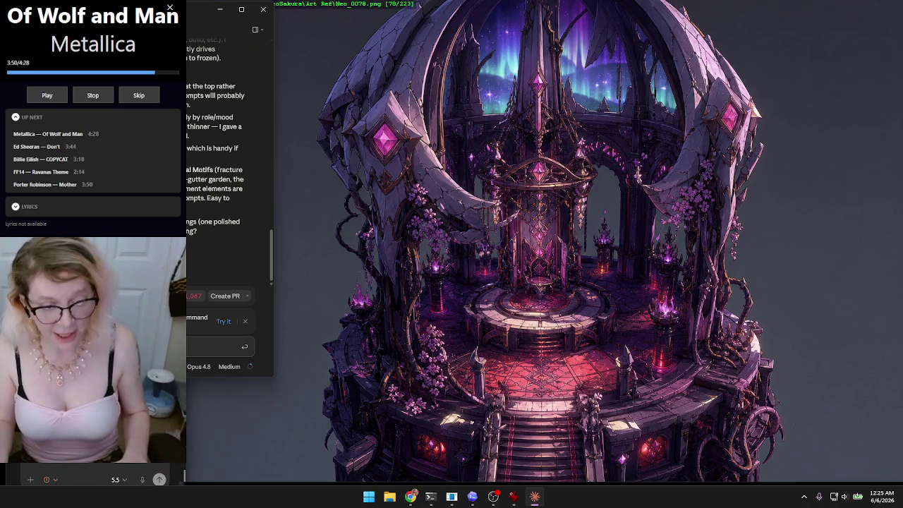
- Type 's, I am changing the descriptor,' into Claude's message box as the start of a reply
{"action": "type", "text": "s, I am changing"}
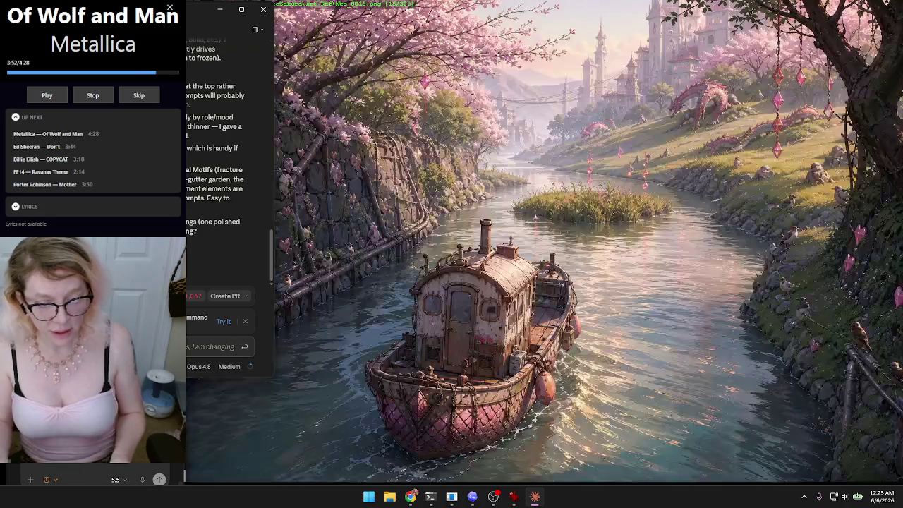
{"action": "type", "text": " the"}
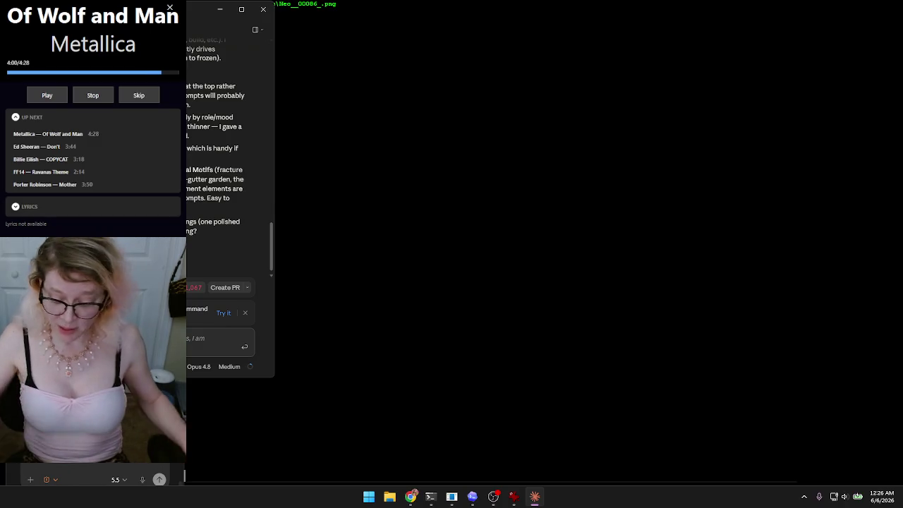
{"action": "type", "text": "descriptor. And"}
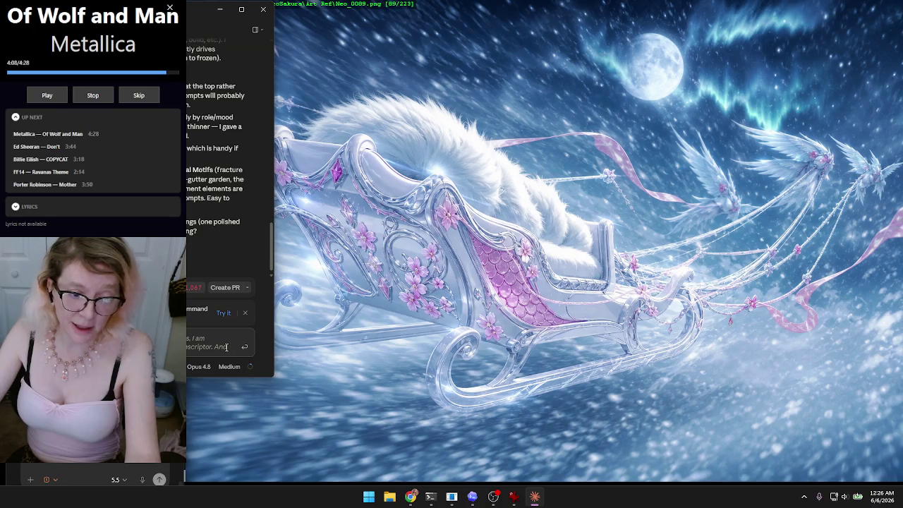
{"action": "type", "text": ","}
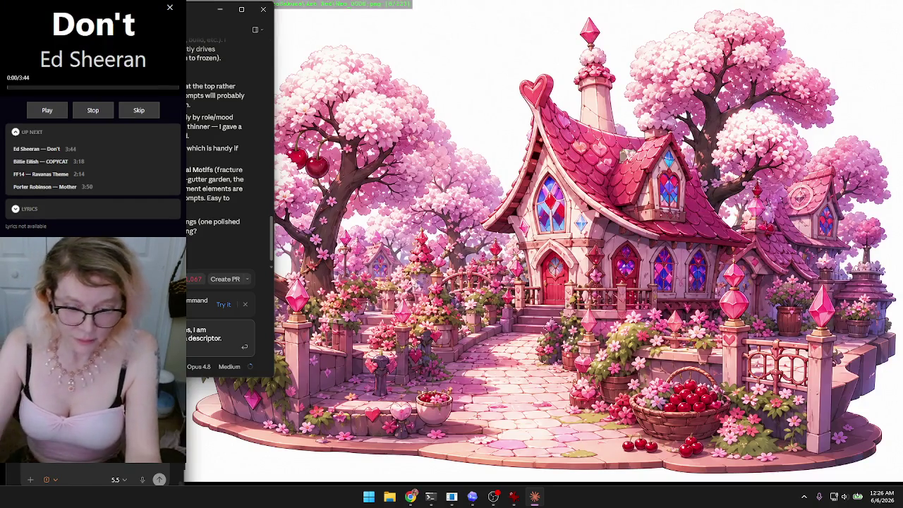
- Copy the full path of the character folder in Game\assets from File Explorer
{"action": "left_click", "coordinate": [388, 498]}
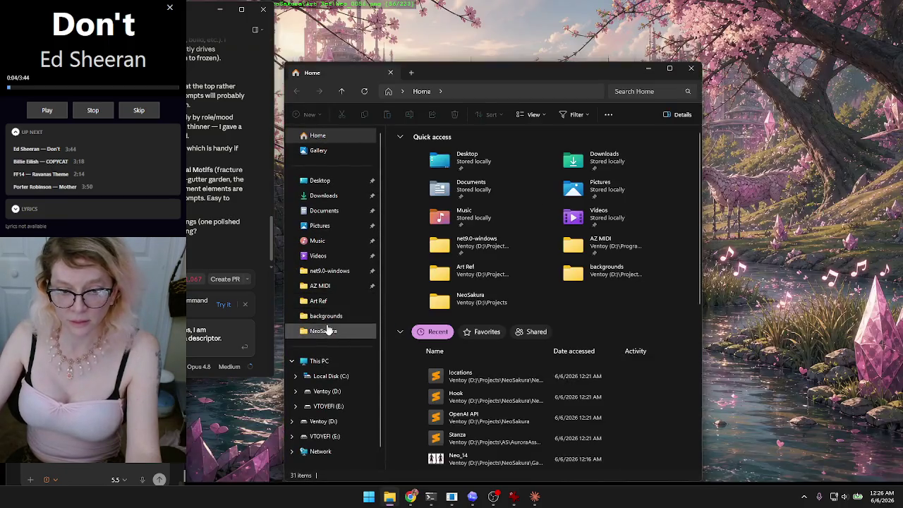
{"action": "left_click", "coordinate": [326, 316]}
{"action": "left_click", "coordinate": [342, 94]}
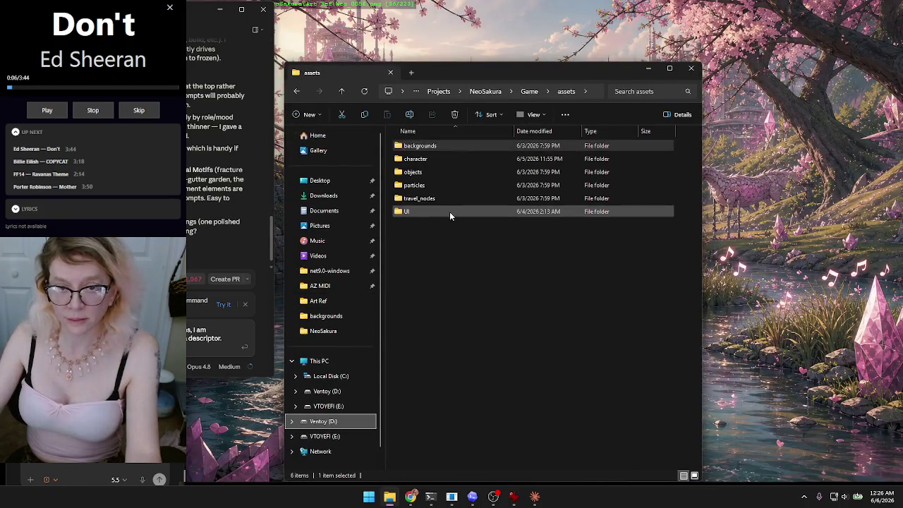
{"action": "double_click", "coordinate": [417, 157]}
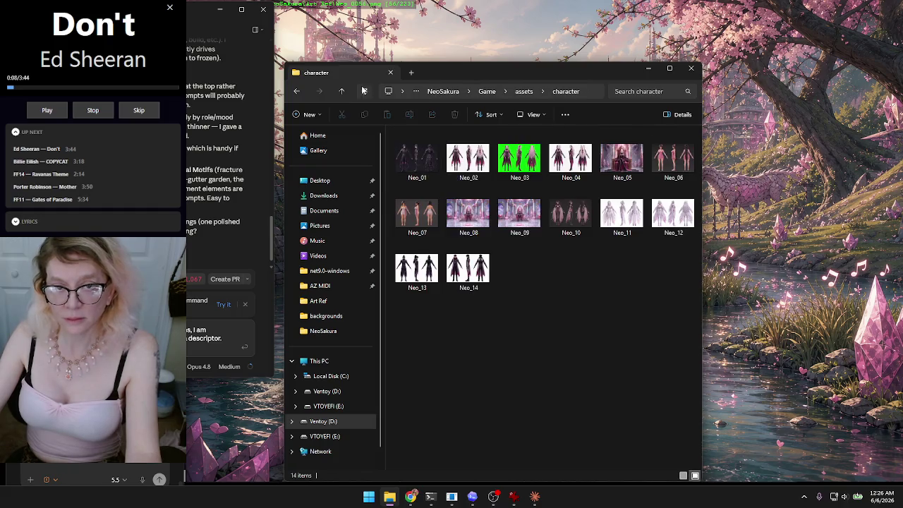
{"action": "left_click", "coordinate": [343, 92]}
{"action": "right_click", "coordinate": [428, 160]}
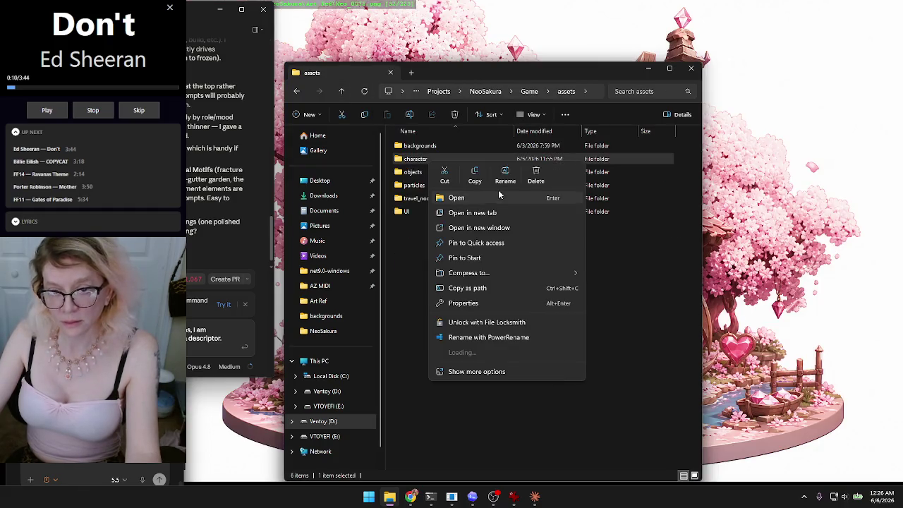
{"action": "left_click", "coordinate": [472, 289]}
- Close File Explorer and add two new lines to the Claude chat message
{"action": "left_click", "coordinate": [691, 68]}
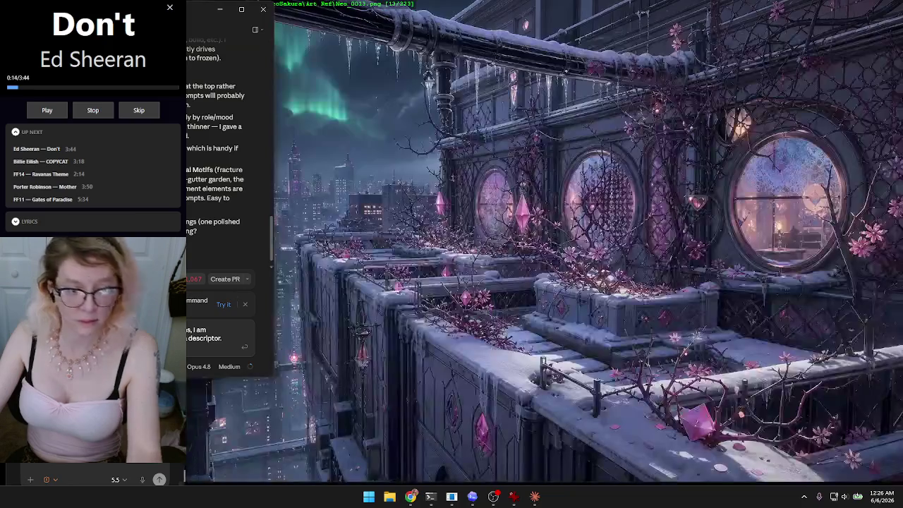
{"action": "key", "text": "shift+Return"}
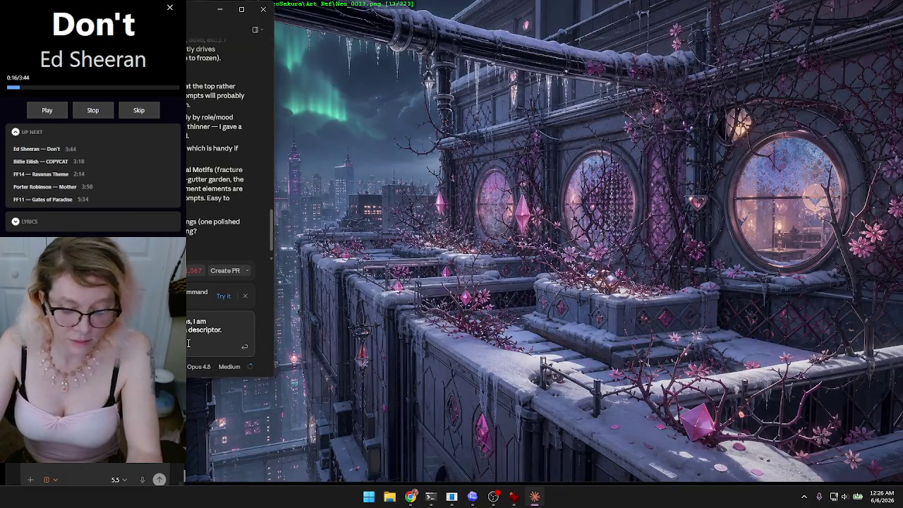
{"action": "key", "text": "shift+Return"}
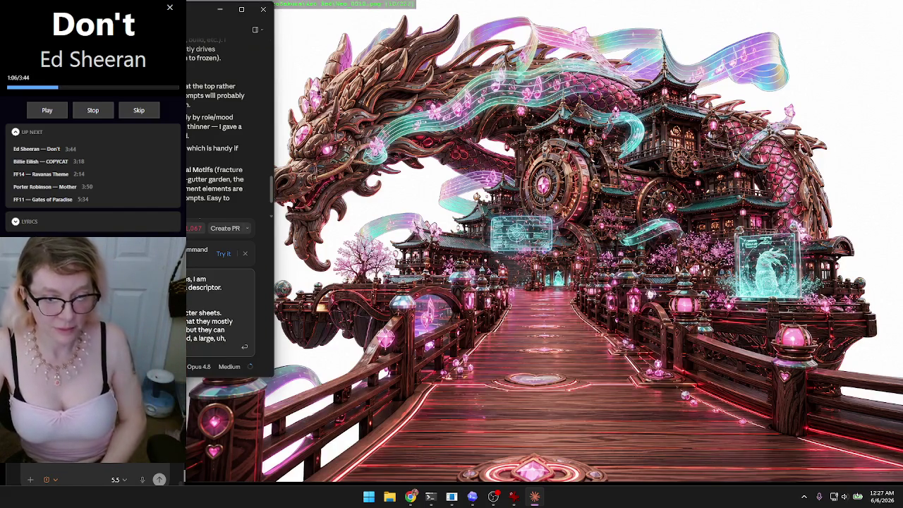
- Send the drafted character-sheet reply to Claude and answer its first question with option 1
{"action": "key", "text": "Return"}
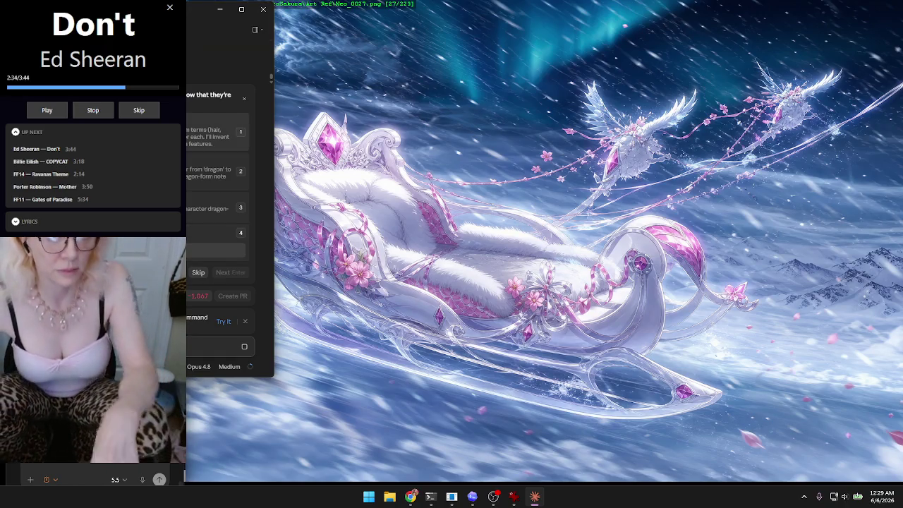
{"action": "key", "text": "1"}
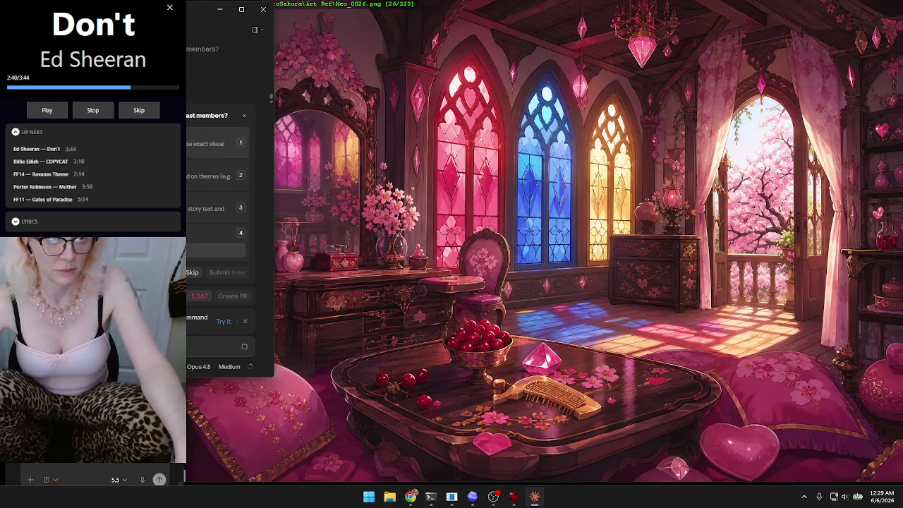
- Submit the cast-members answer, then start Windows voice typing to dictate a reply
{"action": "left_click", "coordinate": [205, 144]}
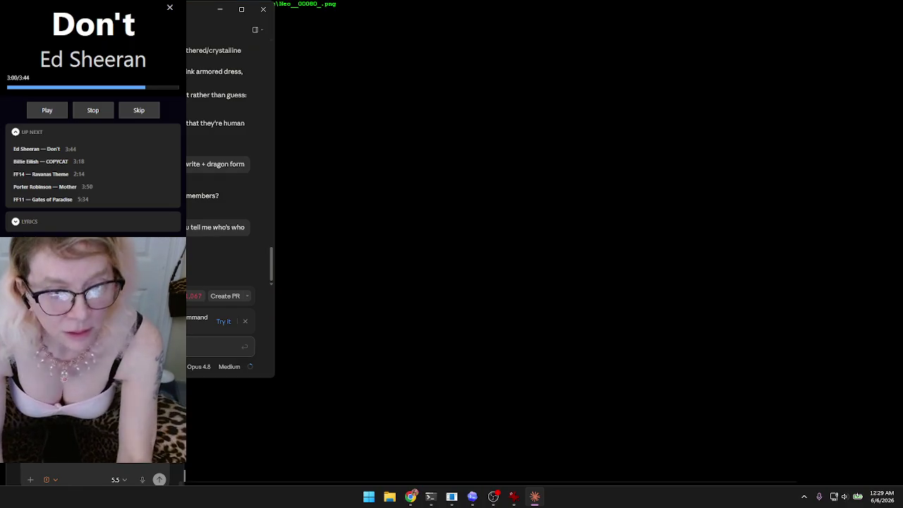
{"action": "key", "text": "super+h"}
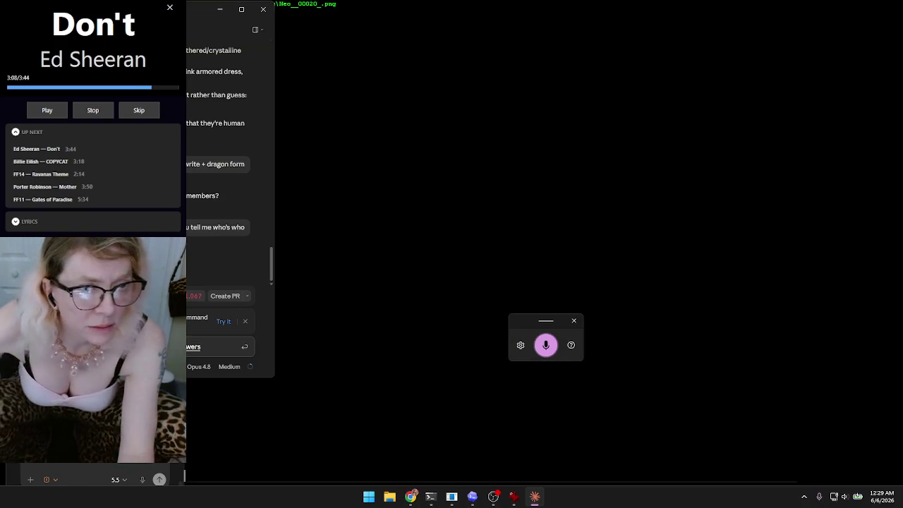
- Send the dictated follow-up message to Claude
{"action": "scroll", "coordinate": [230, 176], "scroll_direction": "up", "scroll_amount": 2}
{"action": "scroll", "coordinate": [229, 176], "scroll_direction": "up", "scroll_amount": 3}
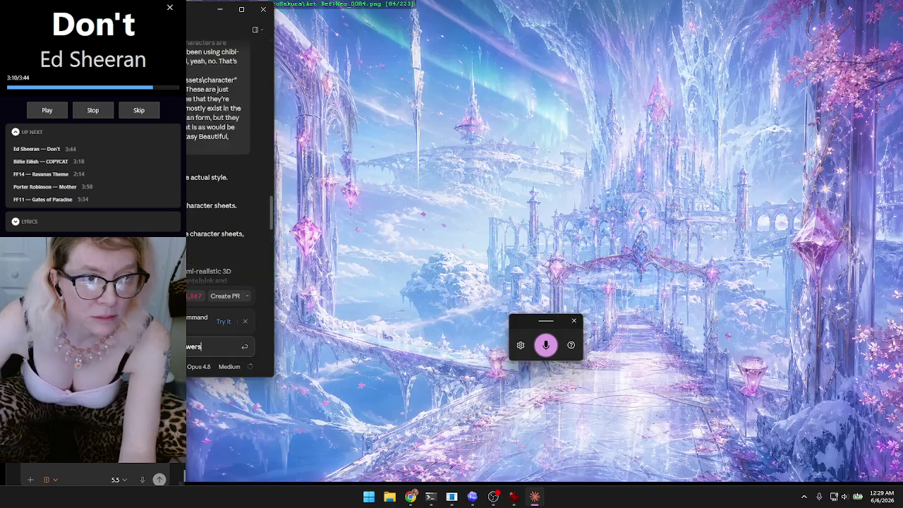
{"action": "scroll", "coordinate": [229, 162], "scroll_direction": "down", "scroll_amount": 1}
{"action": "scroll", "coordinate": [239, 351], "scroll_direction": "down", "scroll_amount": 4}
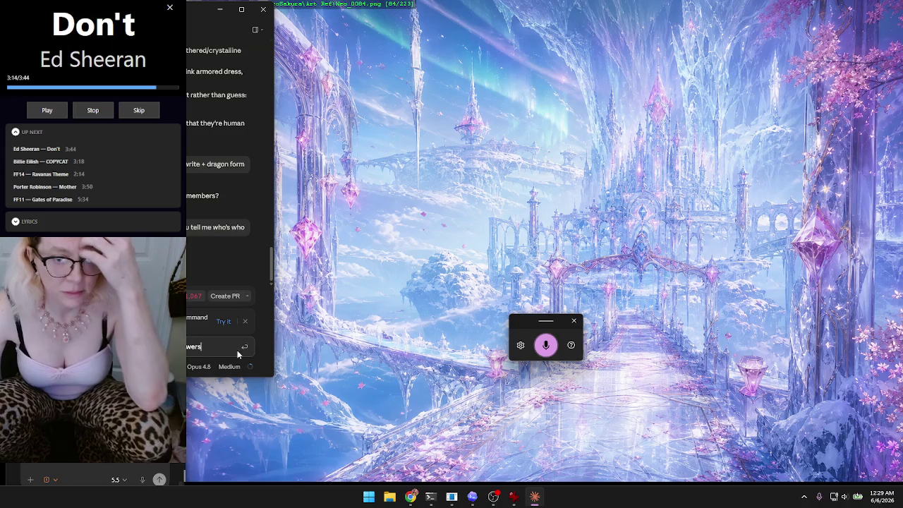
{"action": "key", "text": "Return"}
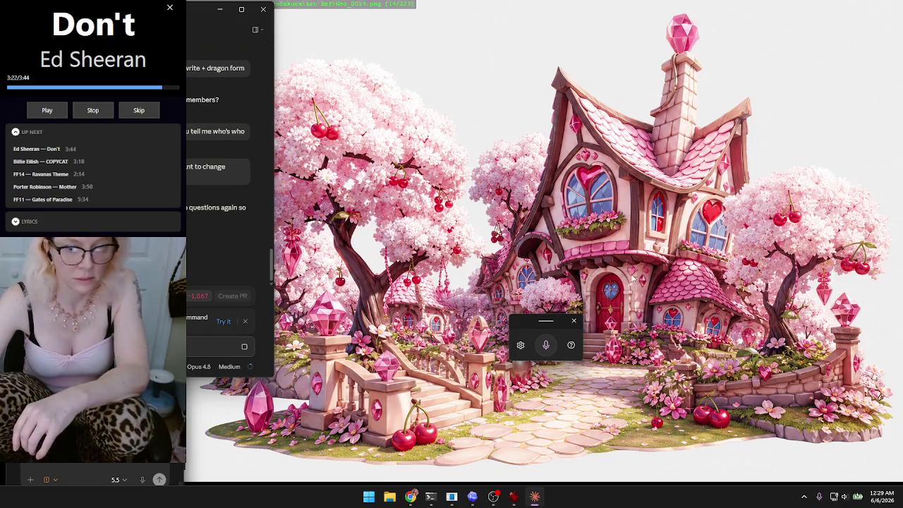
- Move the dictation panel aside and answer the repeated question card, including the cast-members question
{"action": "left_click_drag", "start_coordinate": [550, 329], "coordinate": [524, 396]}
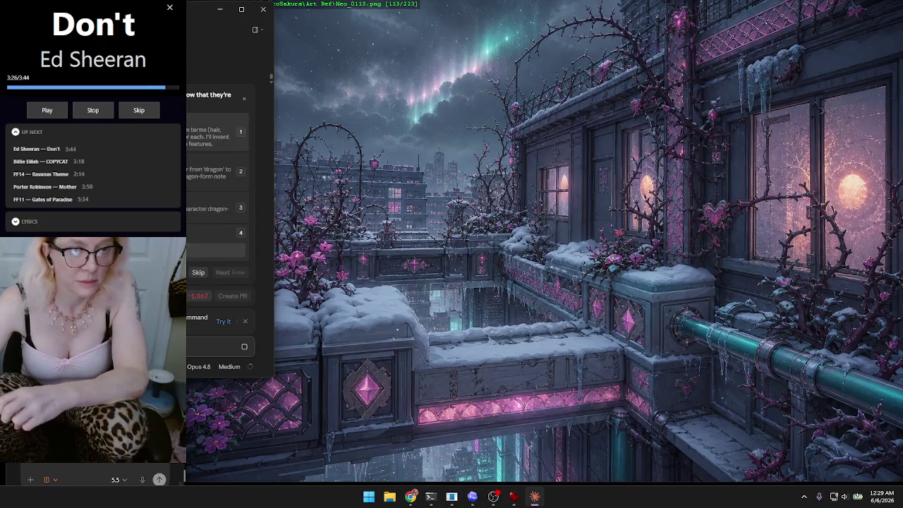
{"action": "key", "text": "Return"}
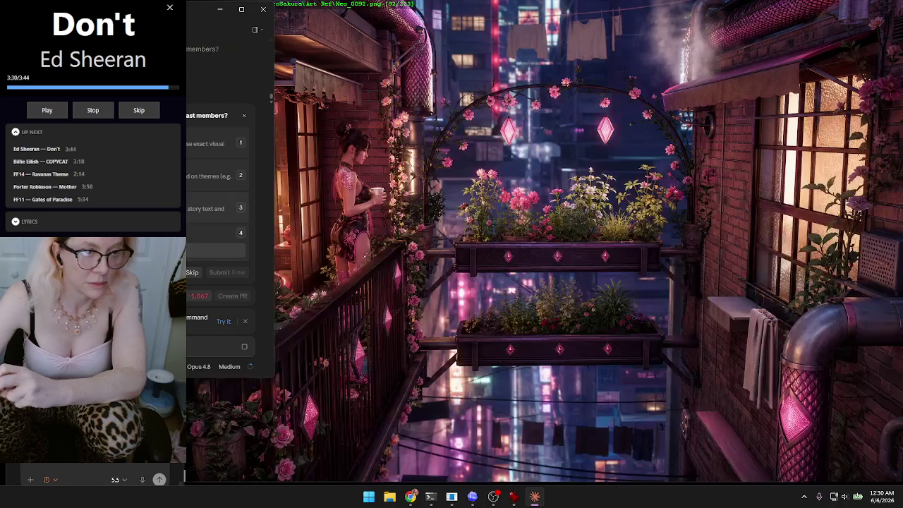
{"action": "key", "text": "Return"}
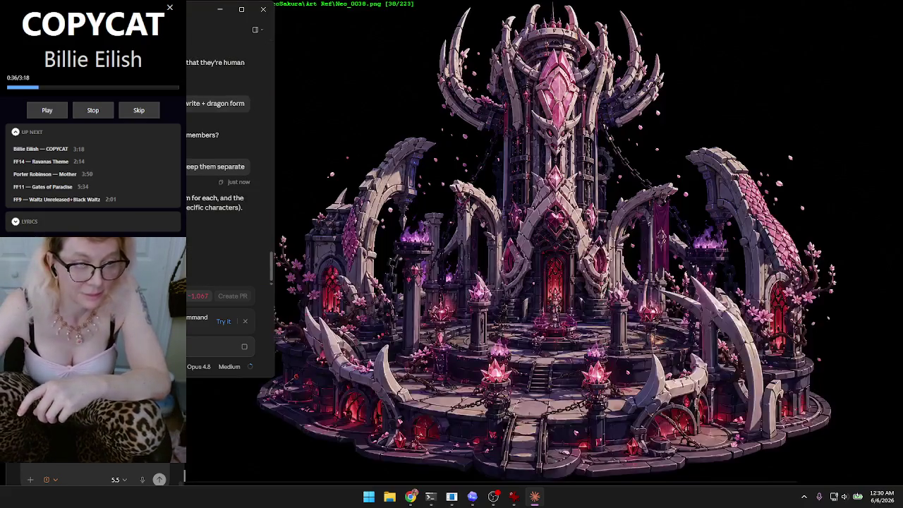
- Dismiss the command tip banner in the Claude chat
{"action": "left_click", "coordinate": [246, 323]}
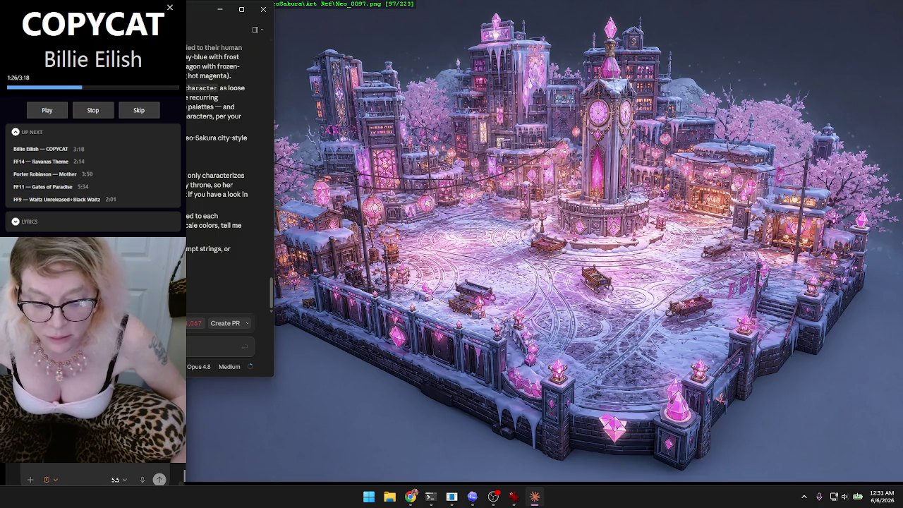
- Open a new File Explorer window on Home with Win+E
{"action": "key", "text": "super+e"}
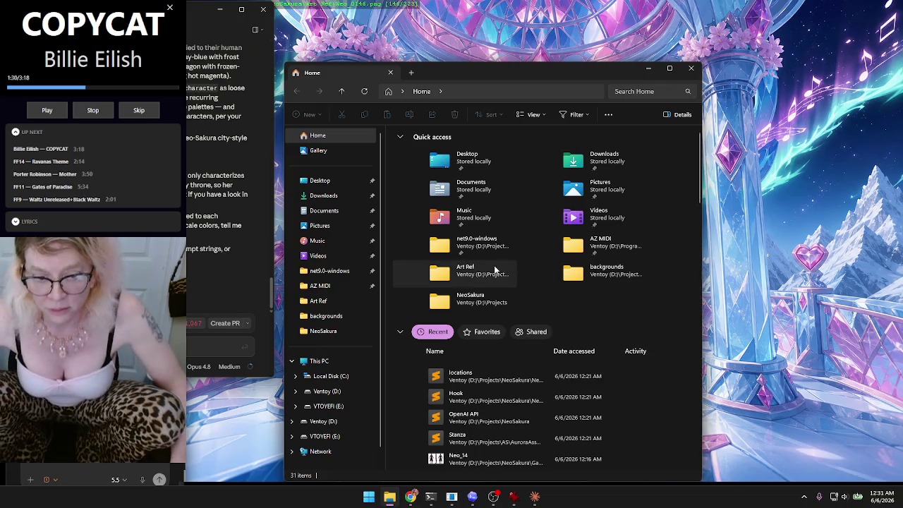
- Navigate up to the NeoSakura project and open Story\Cast.txt in Sublime Text
{"action": "left_click", "coordinate": [342, 321]}
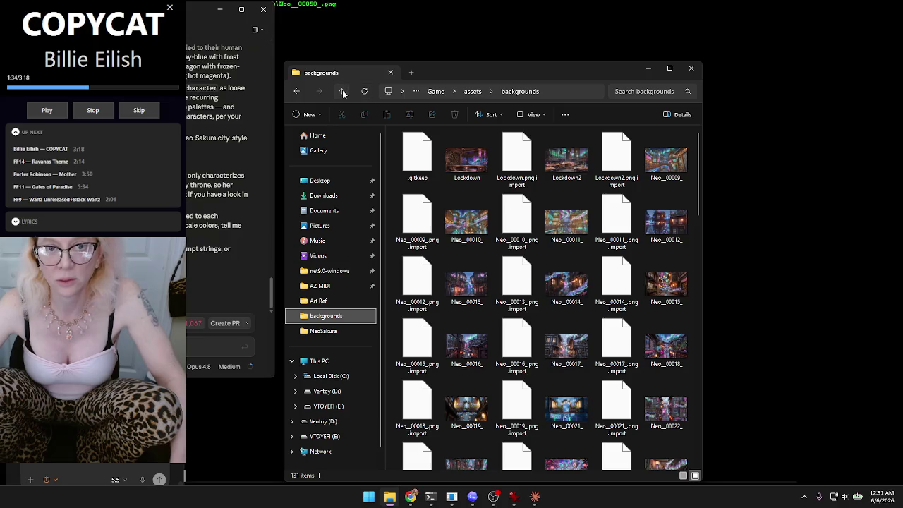
{"action": "left_click", "coordinate": [341, 91]}
{"action": "left_click", "coordinate": [341, 91]}
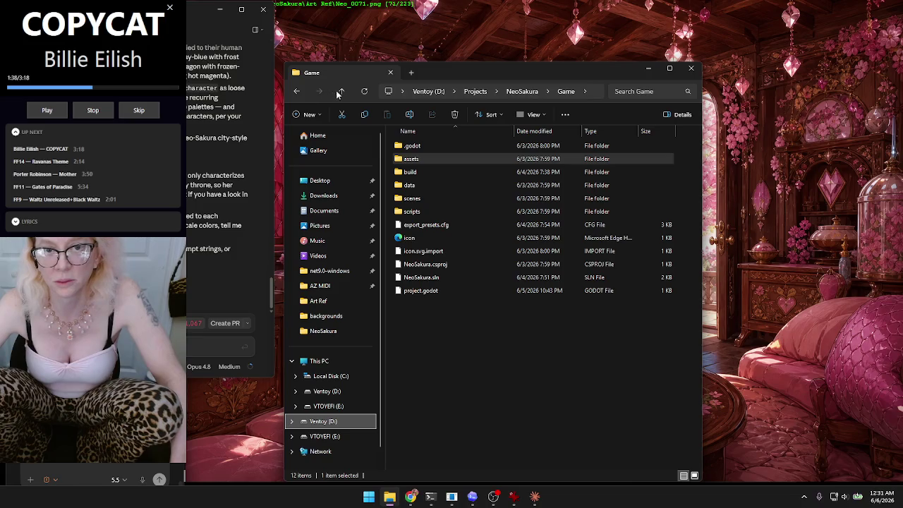
{"action": "left_click", "coordinate": [341, 91]}
{"action": "double_click", "coordinate": [417, 159]}
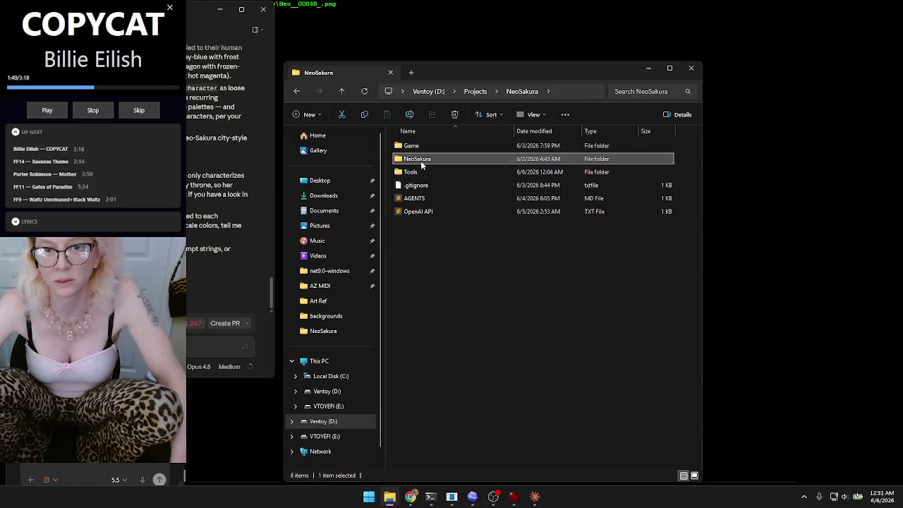
{"action": "double_click", "coordinate": [420, 160]}
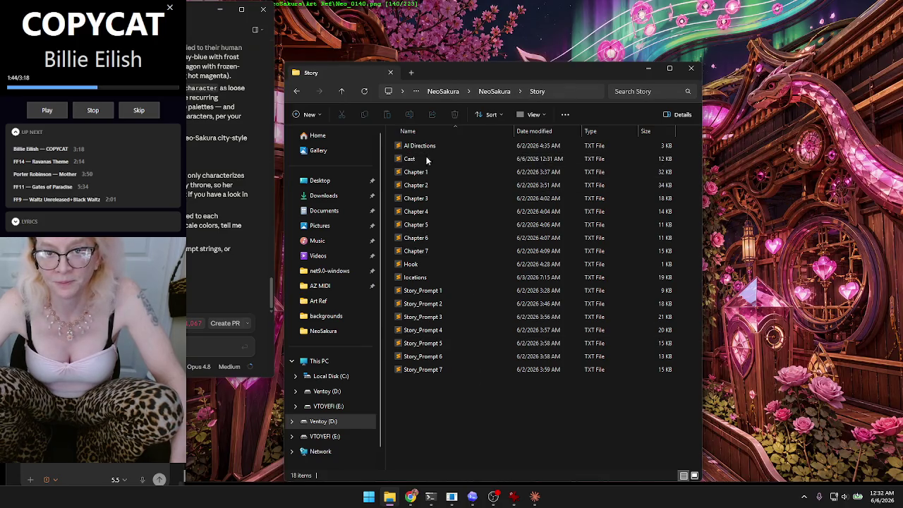
{"action": "double_click", "coordinate": [427, 158]}
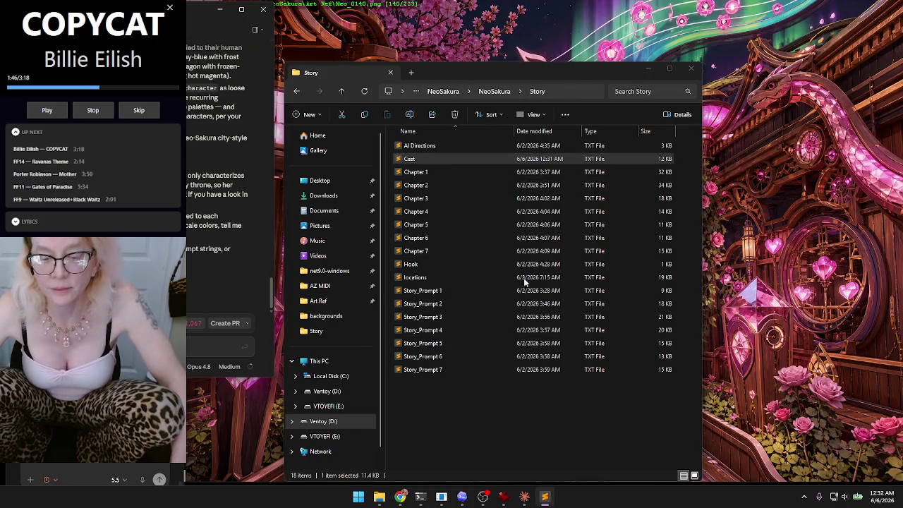
- Copy Mia's human-form description (lines 23–31, 557 characters) from Cast.txt
{"action": "left_click", "coordinate": [691, 69]}
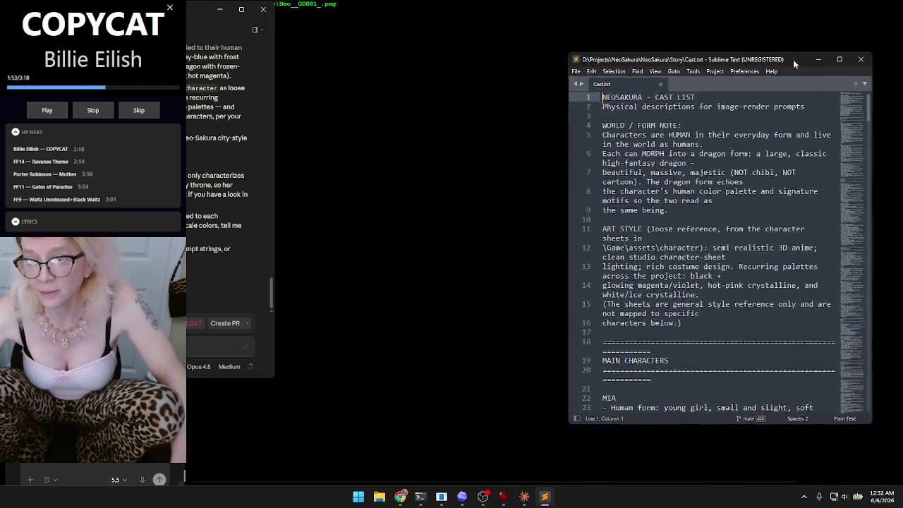
{"action": "mouse_move", "coordinate": [793, 59]}
{"action": "left_mouse_down"}
{"action": "mouse_move", "coordinate": [802, 36]}
{"action": "mouse_move", "coordinate": [772, 32]}
{"action": "left_mouse_up"}
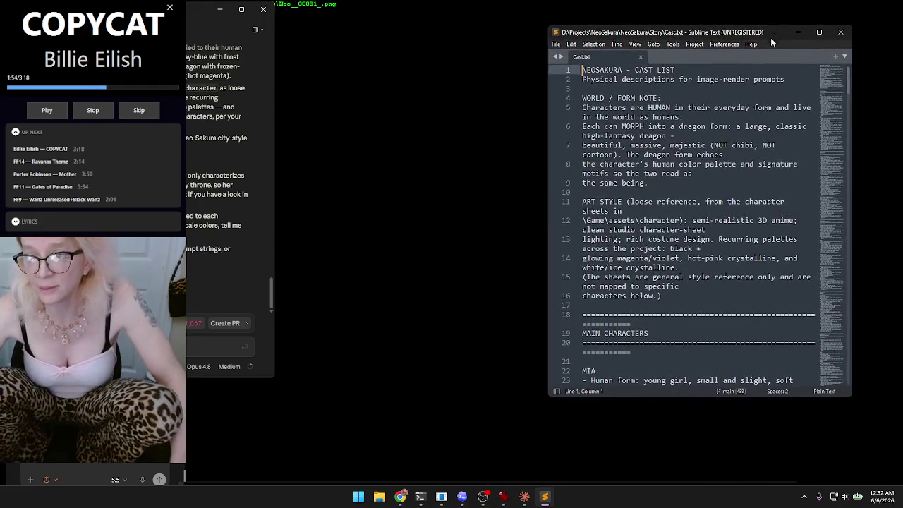
{"action": "scroll", "coordinate": [732, 182], "scroll_direction": "down", "scroll_amount": 4}
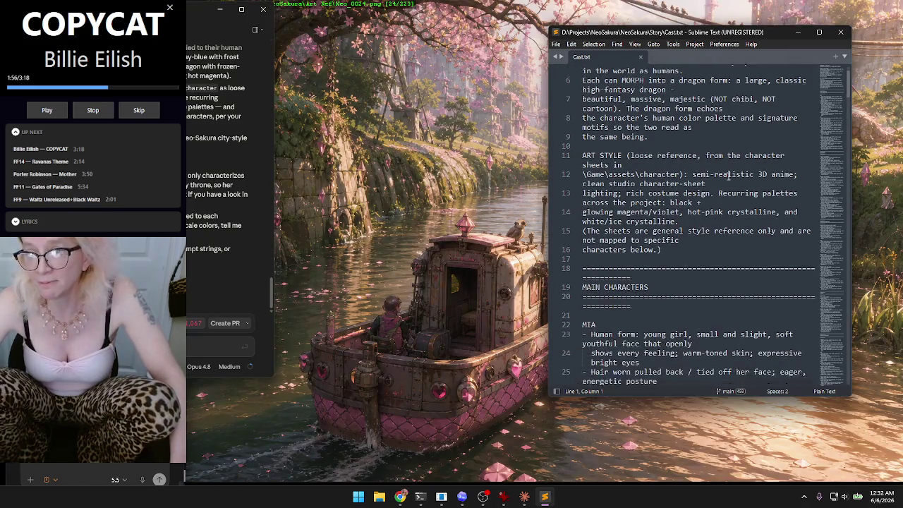
{"action": "scroll", "coordinate": [734, 179], "scroll_direction": "down", "scroll_amount": 5}
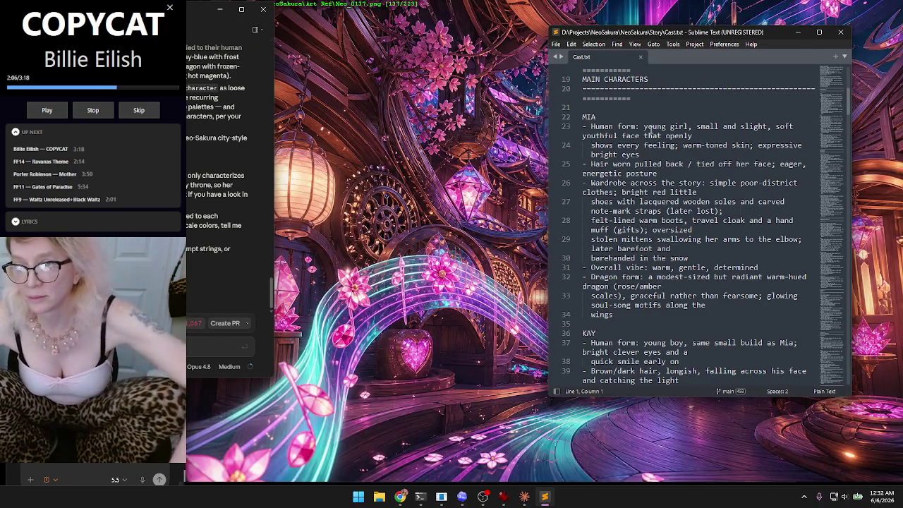
{"action": "left_click", "coordinate": [644, 126]}
{"action": "mouse_move", "coordinate": [643, 126]}
{"action": "left_mouse_down"}
{"action": "mouse_move", "coordinate": [692, 138]}
{"action": "mouse_move", "coordinate": [638, 155]}
{"action": "mouse_move", "coordinate": [668, 165]}
{"action": "mouse_move", "coordinate": [686, 191]}
{"action": "mouse_move", "coordinate": [721, 182]}
{"action": "mouse_move", "coordinate": [734, 209]}
{"action": "mouse_move", "coordinate": [726, 240]}
{"action": "mouse_move", "coordinate": [671, 249]}
{"action": "mouse_move", "coordinate": [761, 267]}
{"action": "left_mouse_up"}
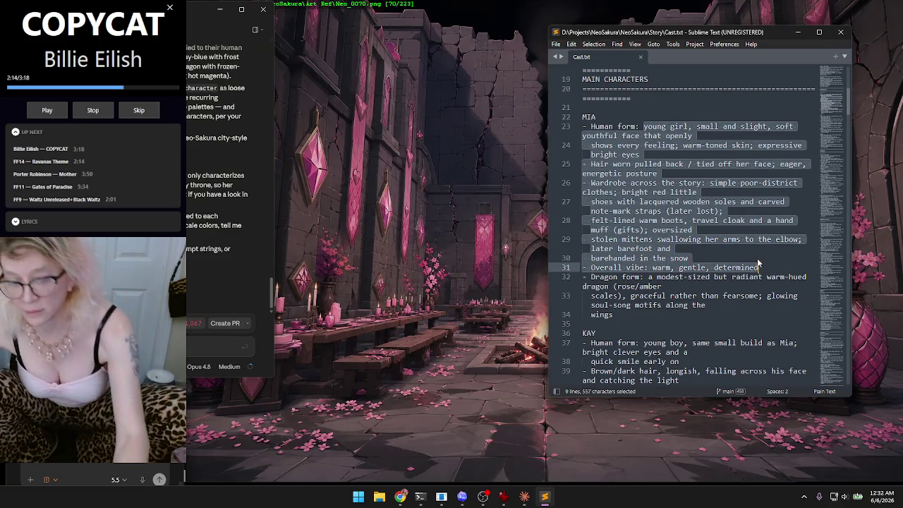
{"action": "key", "text": "ctrl+c"}
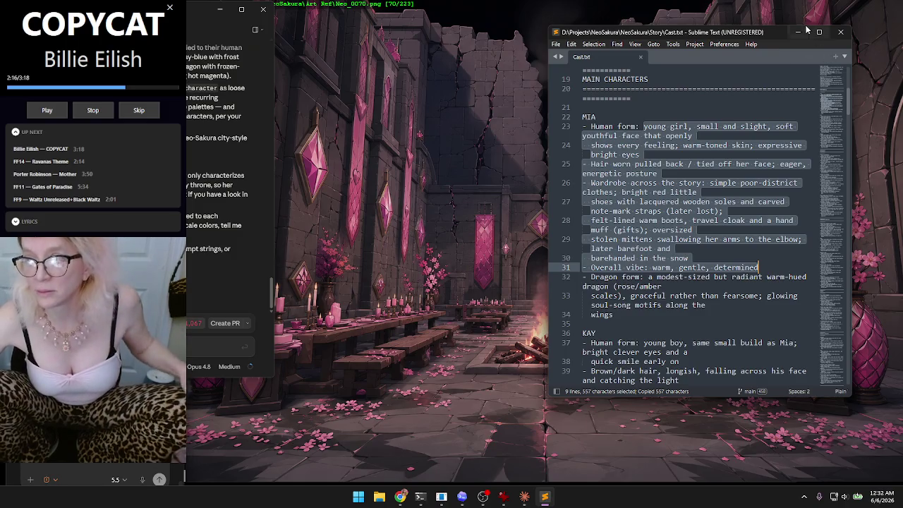
- Minimize Sublime, close the left chat window and bring the Meshy browser window up
{"action": "left_click", "coordinate": [800, 35]}
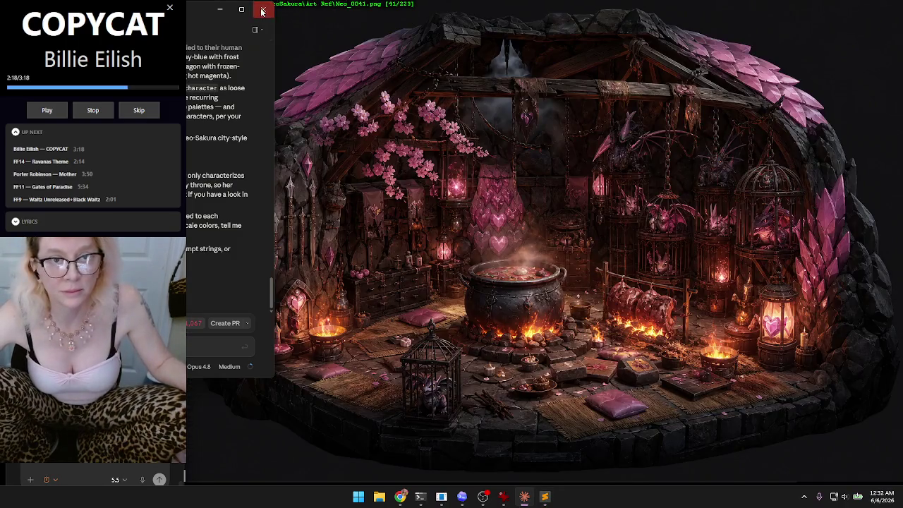
{"action": "left_click", "coordinate": [263, 9]}
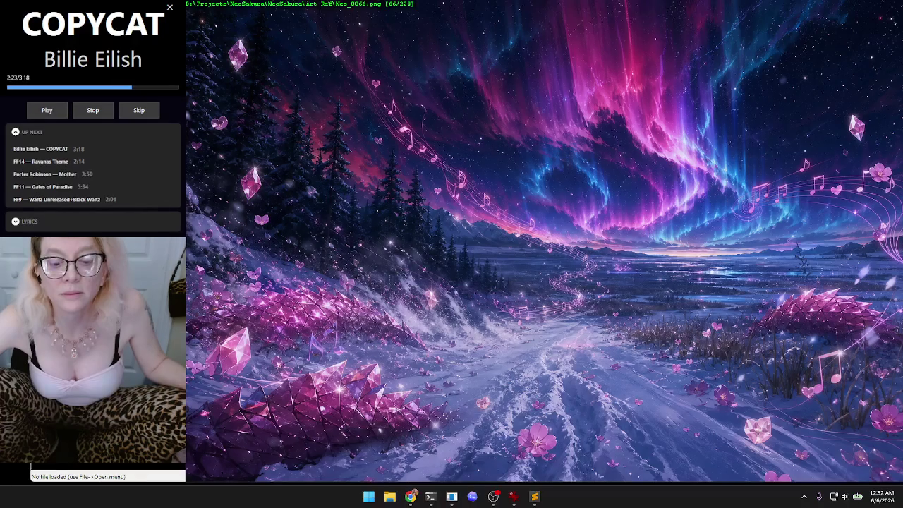
{"action": "left_click", "coordinate": [411, 497]}
{"action": "left_click_drag", "start_coordinate": [323, 188], "coordinate": [315, 1]}
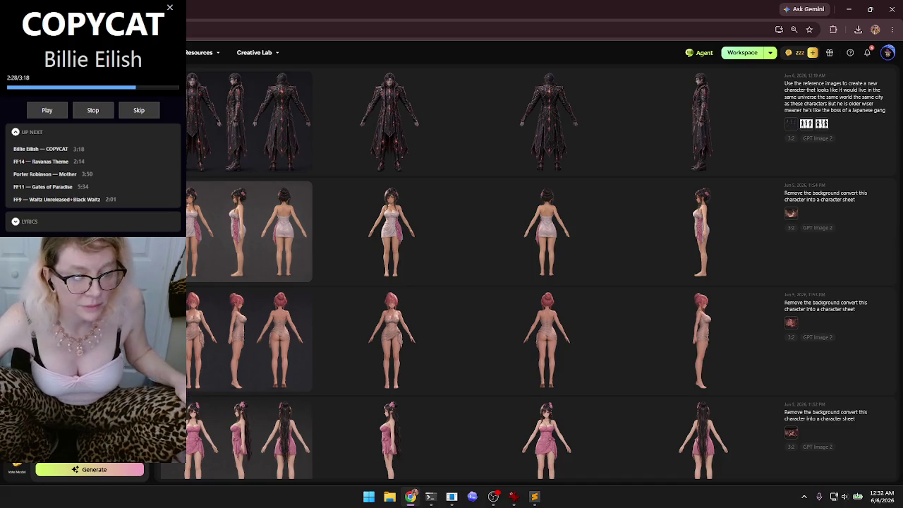
- Attach the Neo_12 character sheet from the character folder as the Meshy reference image
{"action": "scroll", "coordinate": [332, 357], "scroll_direction": "down", "scroll_amount": 5}
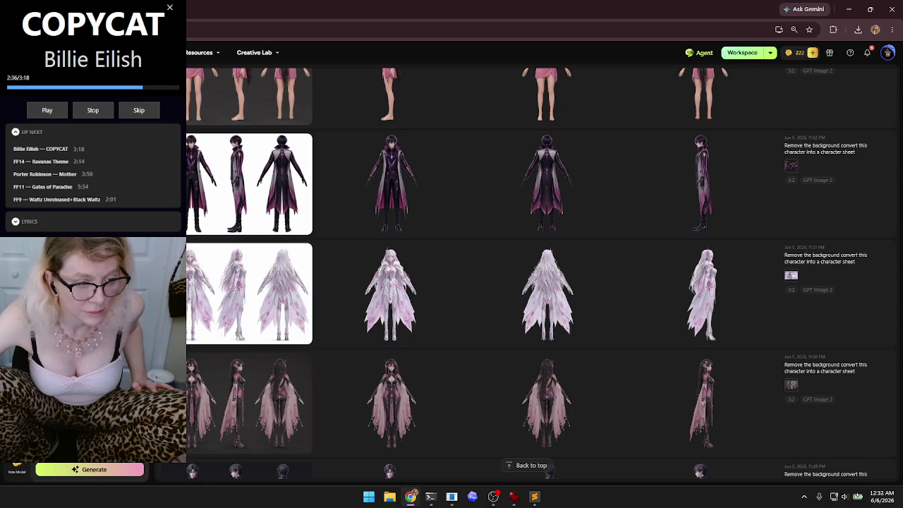
{"action": "left_click", "coordinate": [333, 240]}
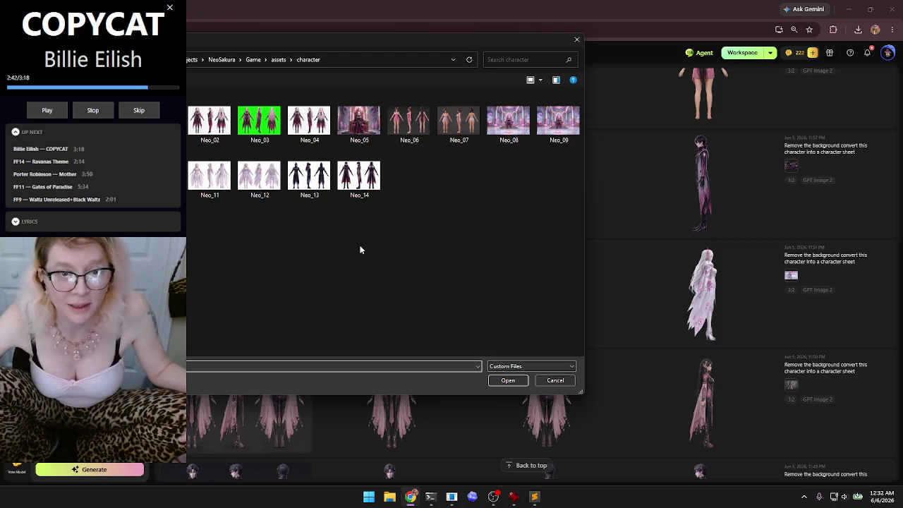
{"action": "double_click", "coordinate": [259, 177]}
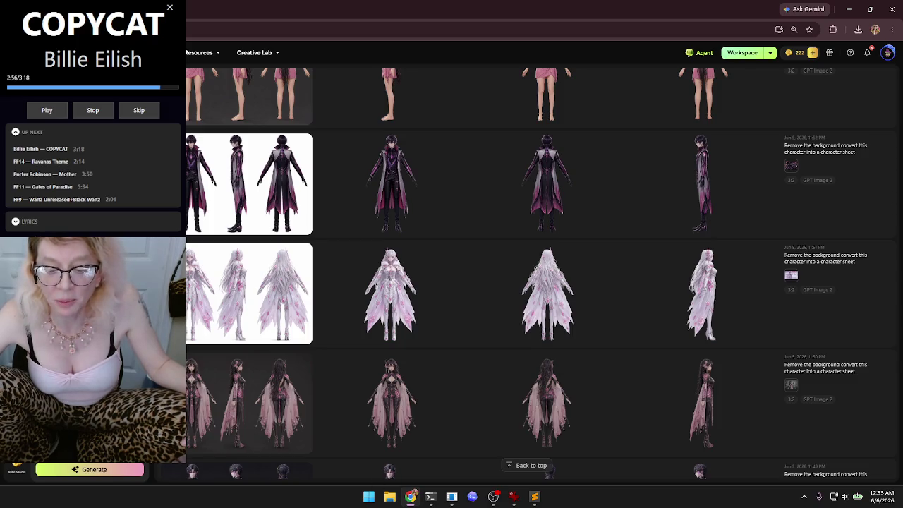
- Switch to Sublime Text and minimize it to return to the Meshy gallery
{"action": "key", "text": "alt+Tab"}
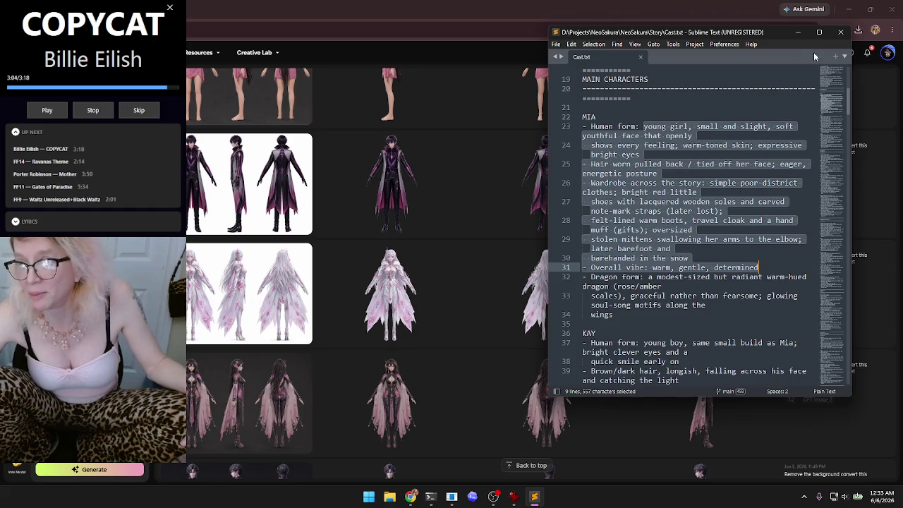
{"action": "left_click", "coordinate": [797, 32]}
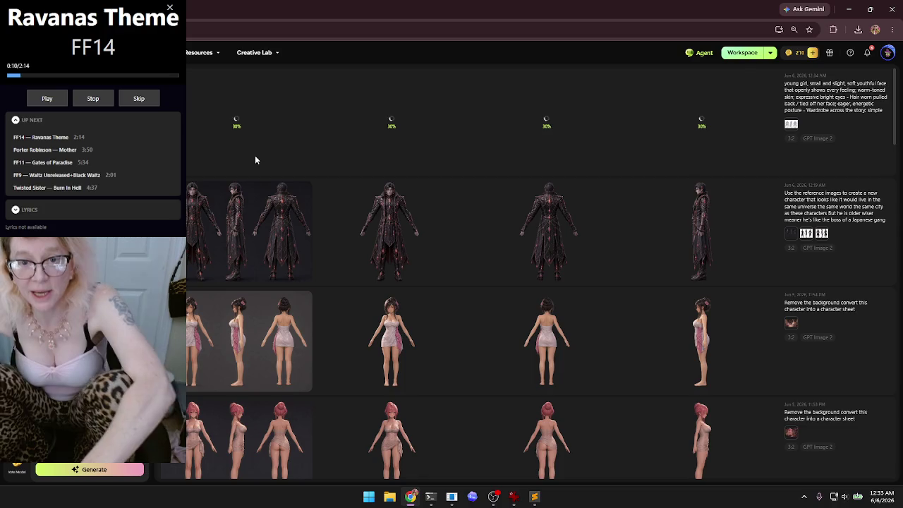
- View the grey-haired girl's new character sheet full size, with File Explorer open over it
{"action": "left_click", "coordinate": [248, 231]}
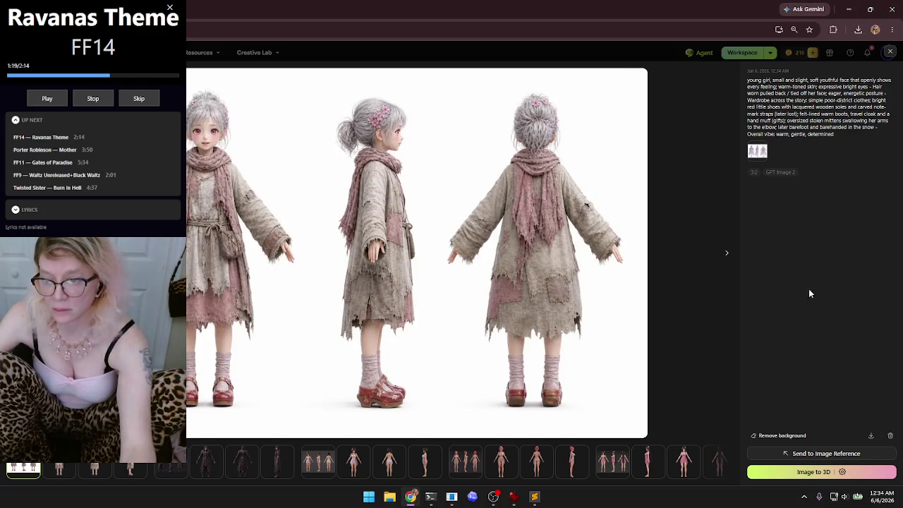
{"action": "mouse_move", "coordinate": [535, 499]}
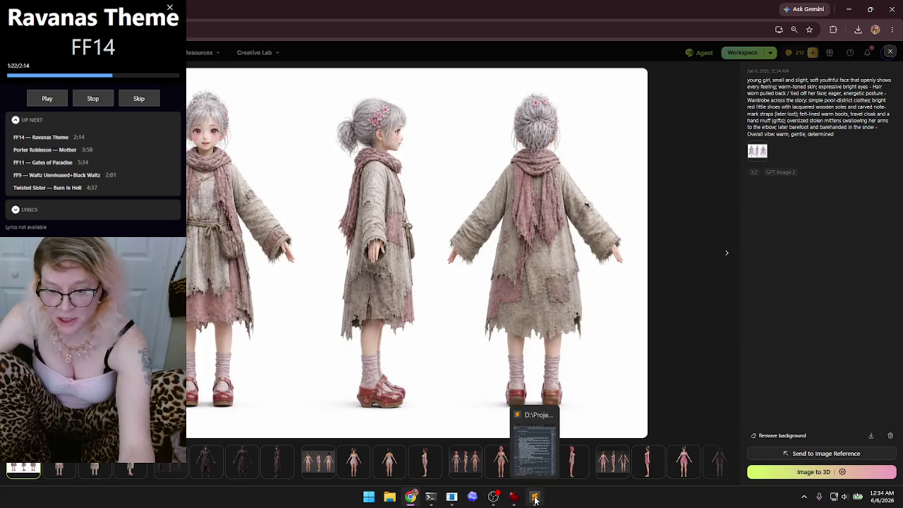
{"action": "left_click", "coordinate": [392, 498]}
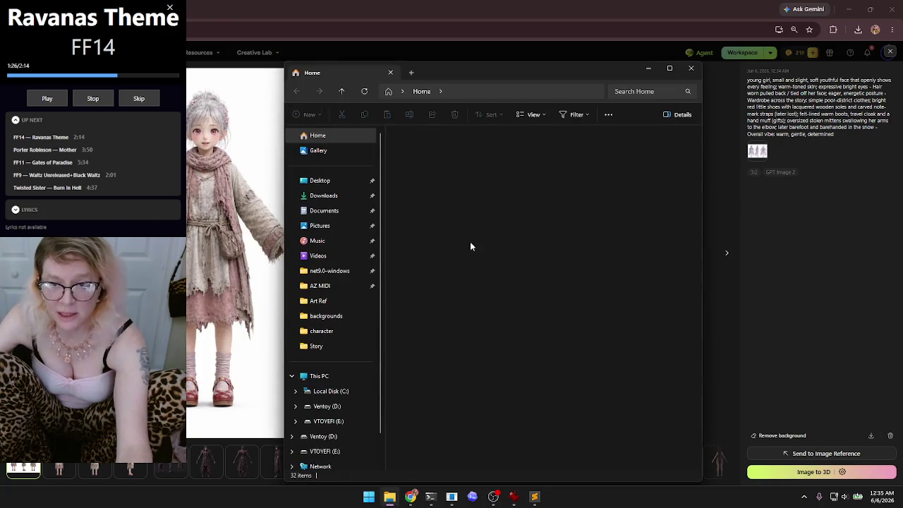
{"action": "left_click_drag", "start_coordinate": [523, 68], "coordinate": [552, 75]}
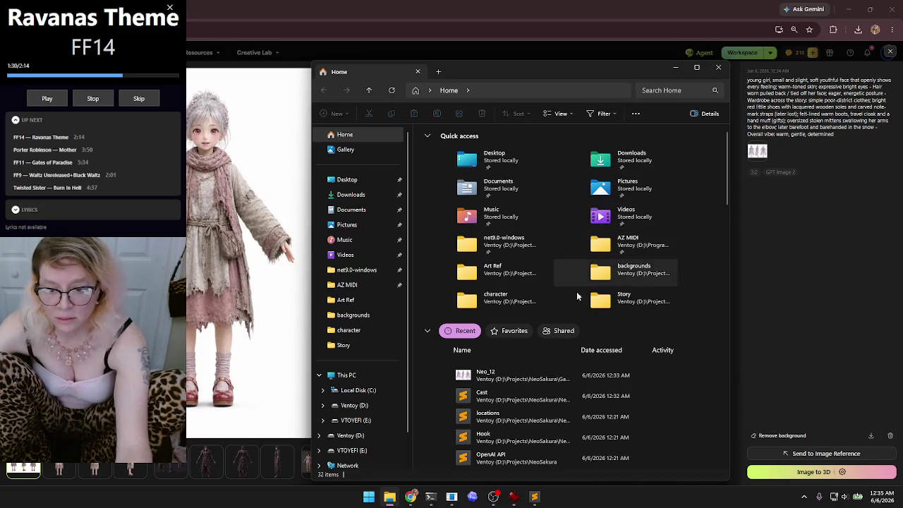
- Close File Explorer and launch the Claude desktop app from Start
{"action": "left_click", "coordinate": [718, 67]}
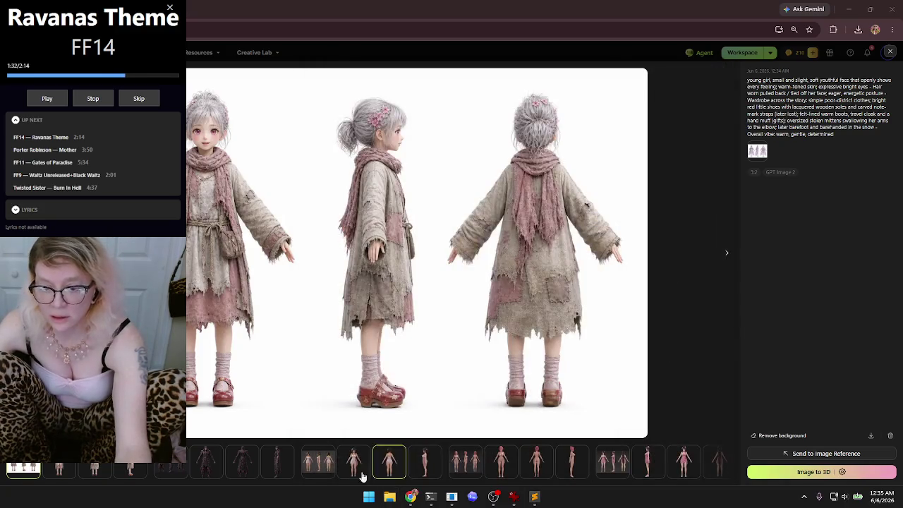
{"action": "left_click", "coordinate": [368, 496]}
{"action": "left_click", "coordinate": [342, 305]}
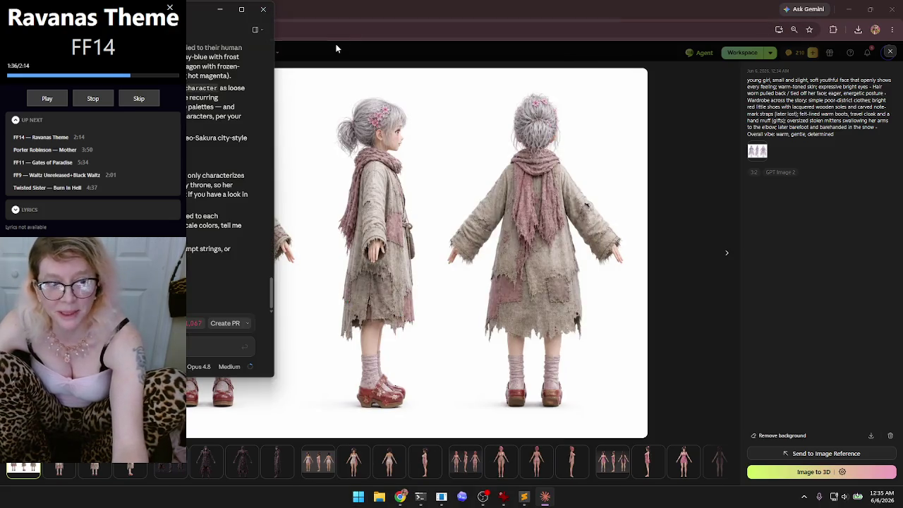
{"action": "left_click", "coordinate": [379, 496]}
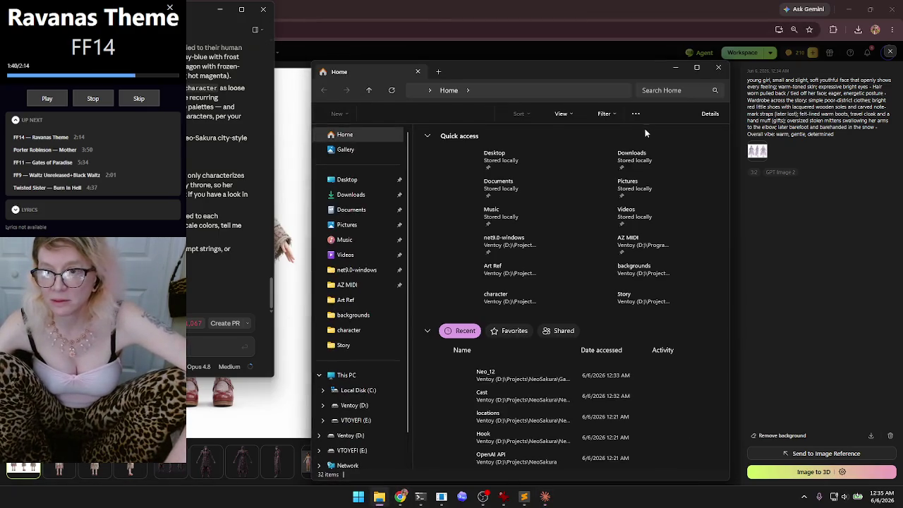
{"action": "left_click", "coordinate": [718, 67]}
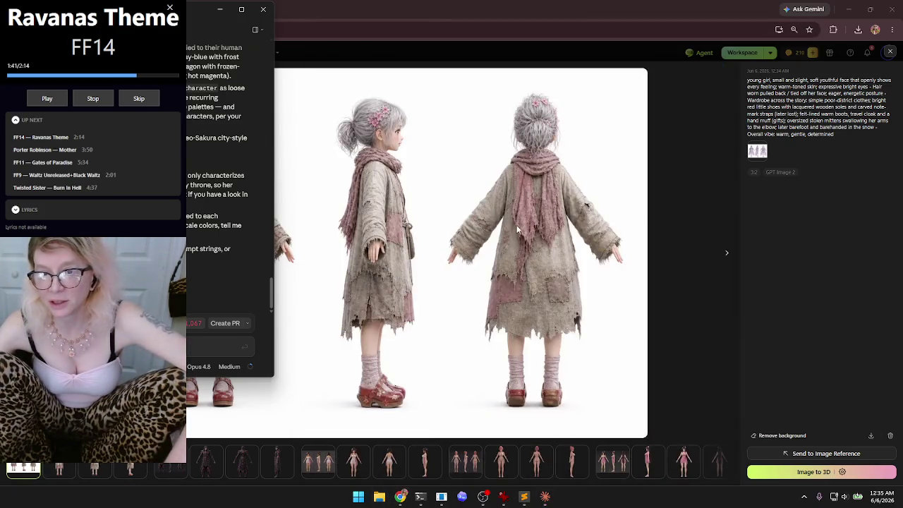
- Download the girl's character sheet as a PNG and drag it into Claude
{"action": "left_click", "coordinate": [870, 436]}
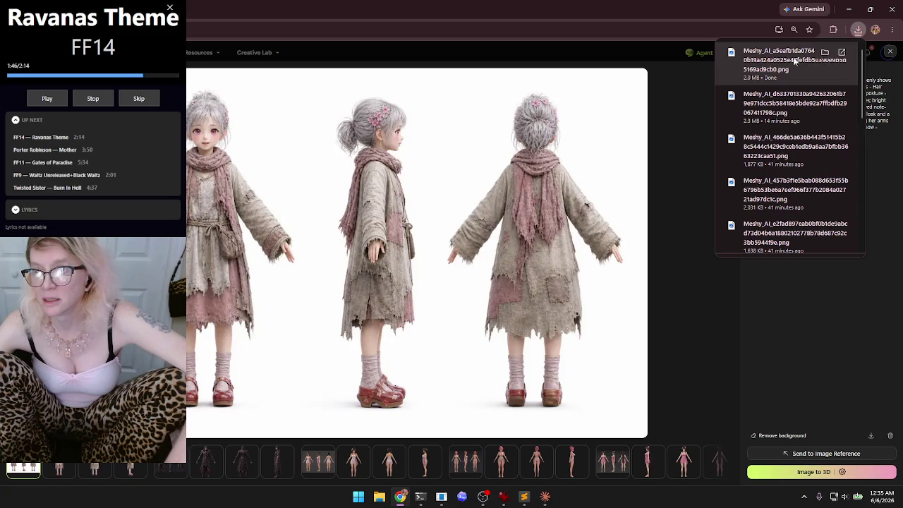
{"action": "mouse_move", "coordinate": [760, 60]}
{"action": "left_mouse_down"}
{"action": "mouse_move", "coordinate": [772, 181]}
{"action": "mouse_move", "coordinate": [543, 500]}
{"action": "mouse_move", "coordinate": [219, 337]}
{"action": "left_mouse_up"}
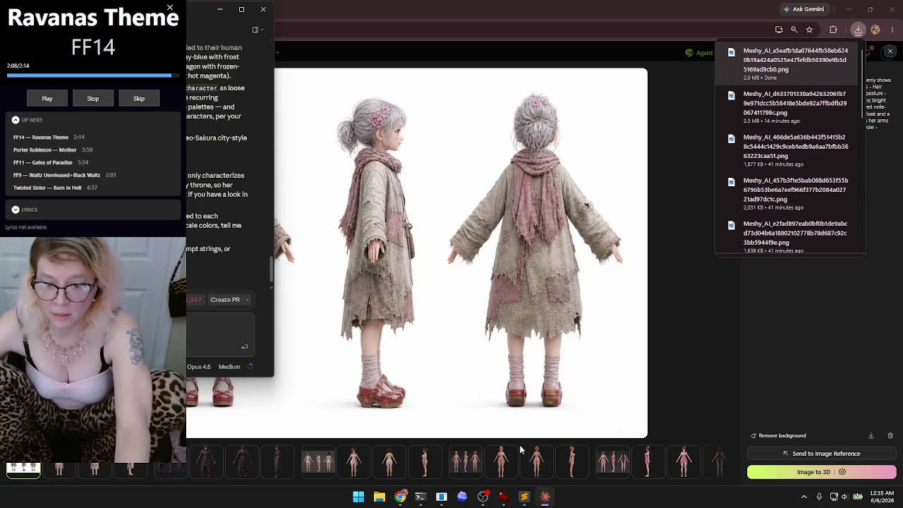
{"action": "left_click", "coordinate": [379, 497]}
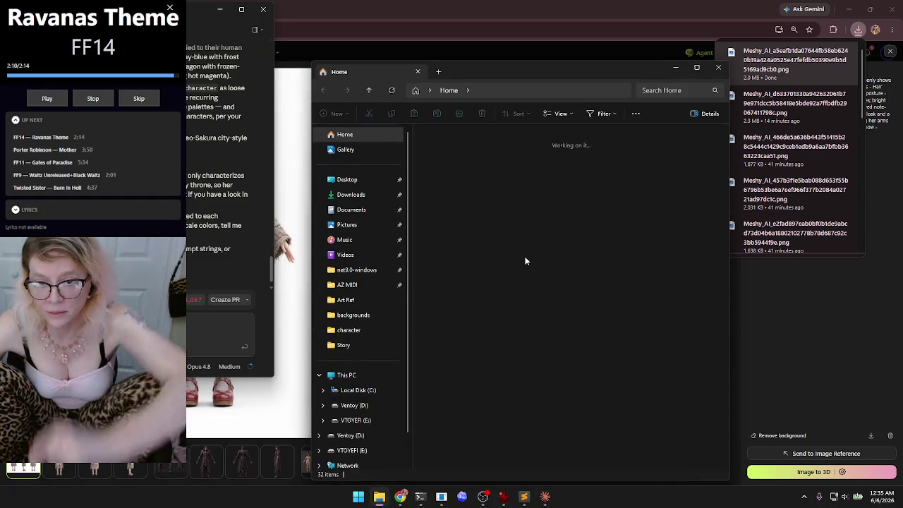
- Copy Neo_12's full file path from the character assets folder
{"action": "left_click", "coordinate": [349, 329]}
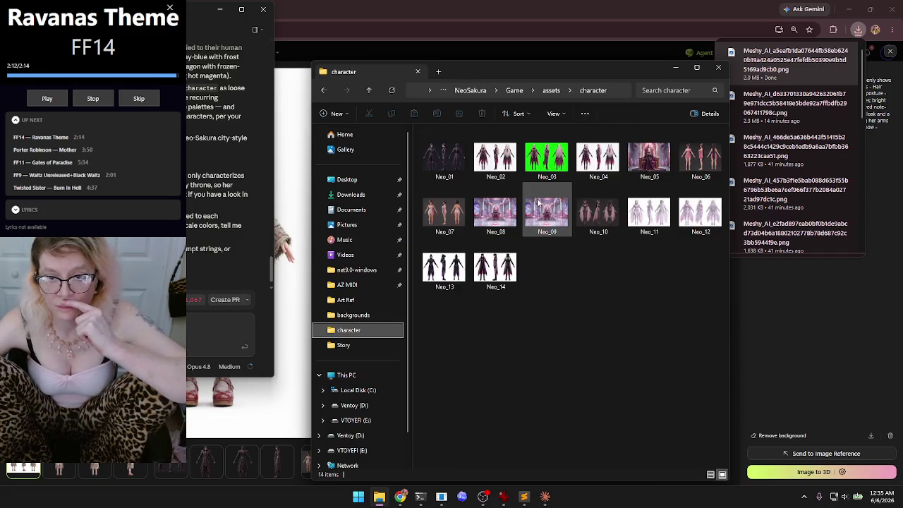
{"action": "right_click", "coordinate": [703, 219]}
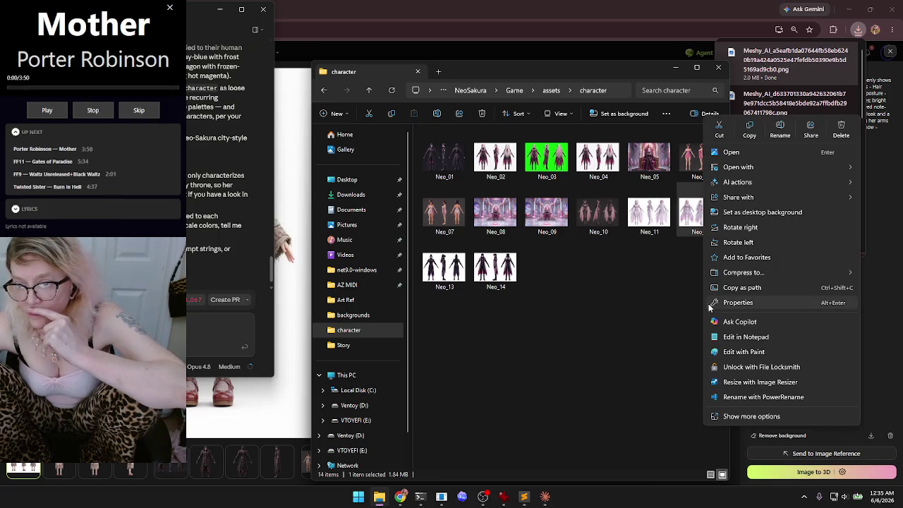
{"action": "left_click", "coordinate": [742, 288]}
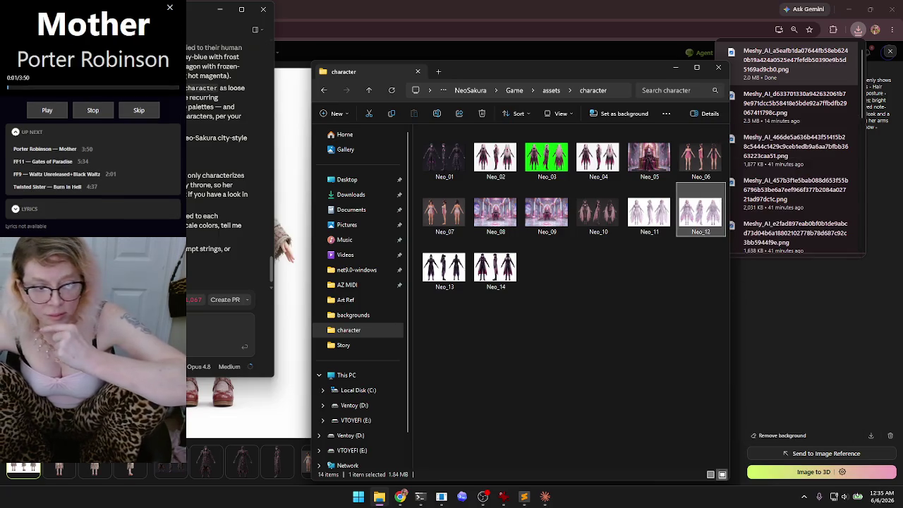
- Paste the Neo_12 path into the chat draft, followed by a new empty line
{"action": "left_click", "coordinate": [207, 322]}
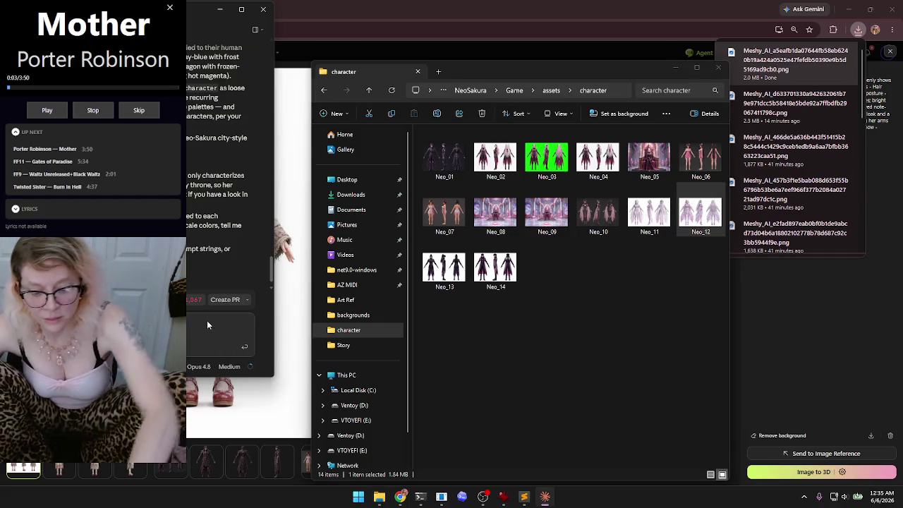
{"action": "key", "text": "ctrl+v"}
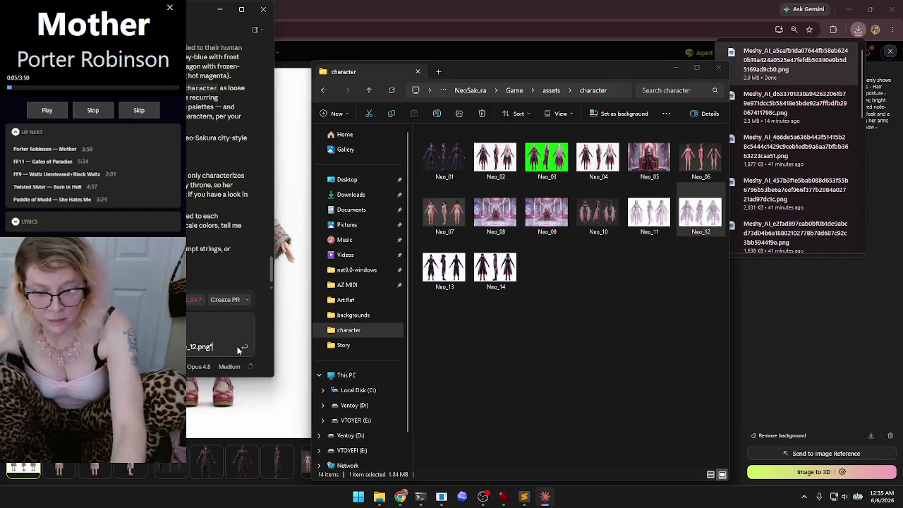
{"action": "key", "text": "shift+Return"}
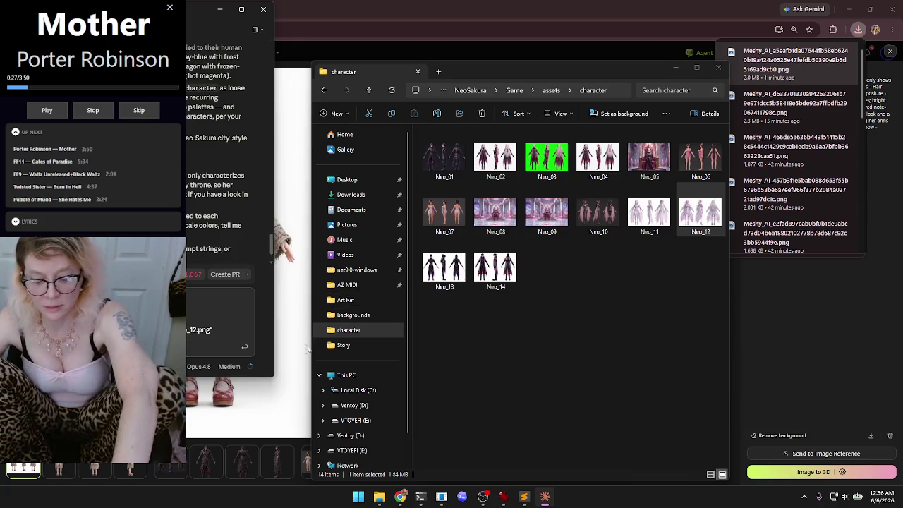
{"action": "key", "text": "ctrl+v"}
{"action": "key", "text": "ctrl+z"}
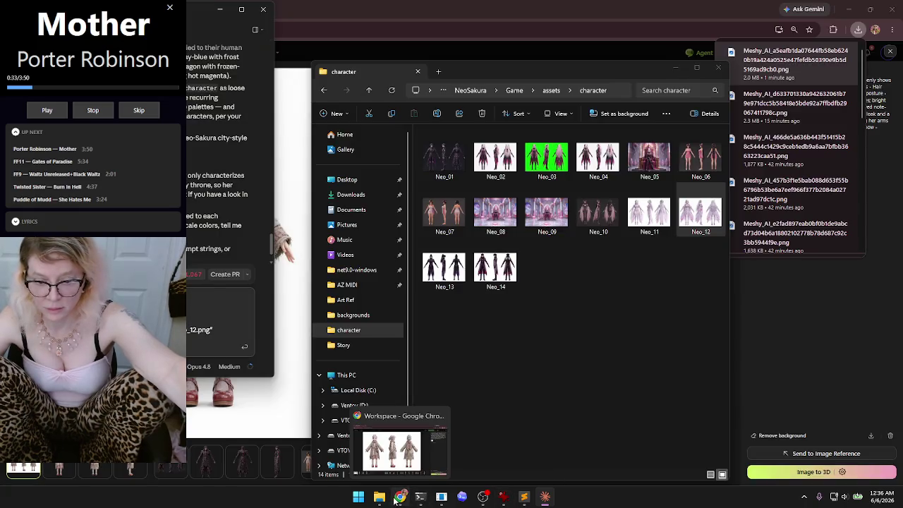
{"action": "left_click", "coordinate": [400, 497]}
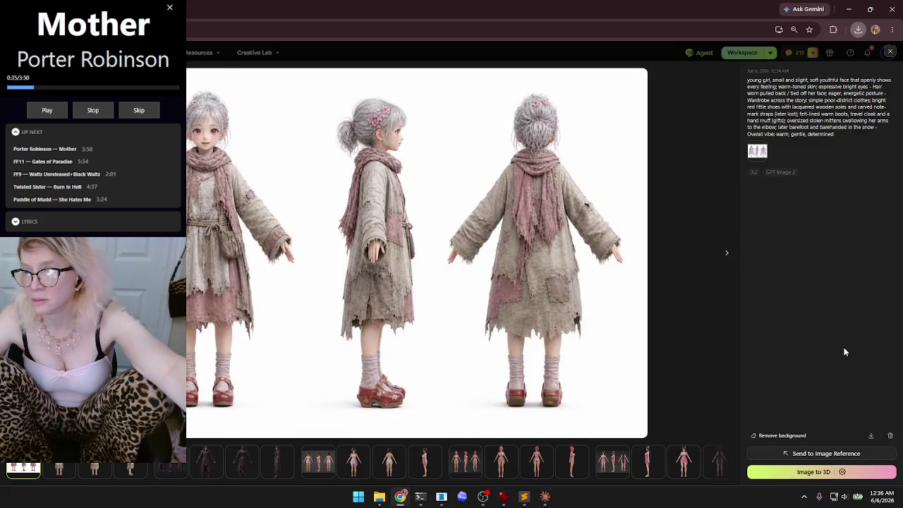
- Copy the girl's character-sheet generation prompt from Meshy and minimize the browser
{"action": "left_click", "coordinate": [888, 133]}
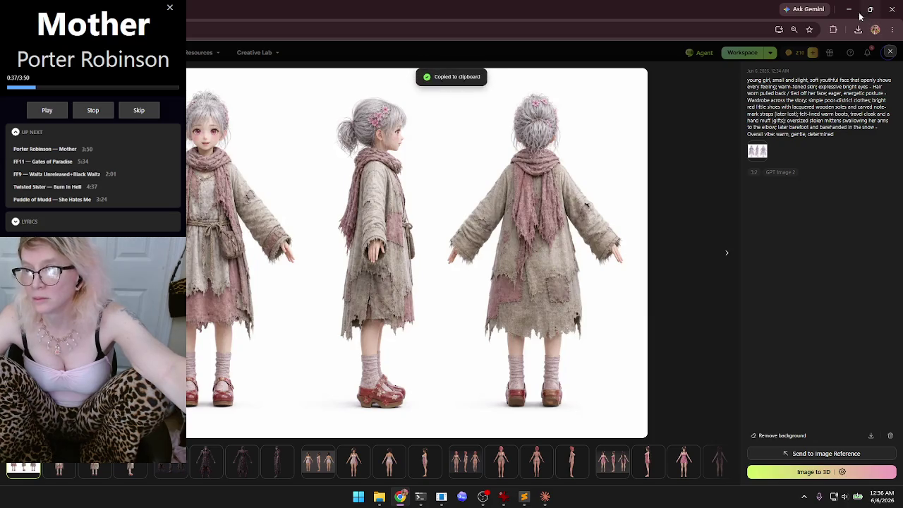
{"action": "left_click", "coordinate": [849, 10]}
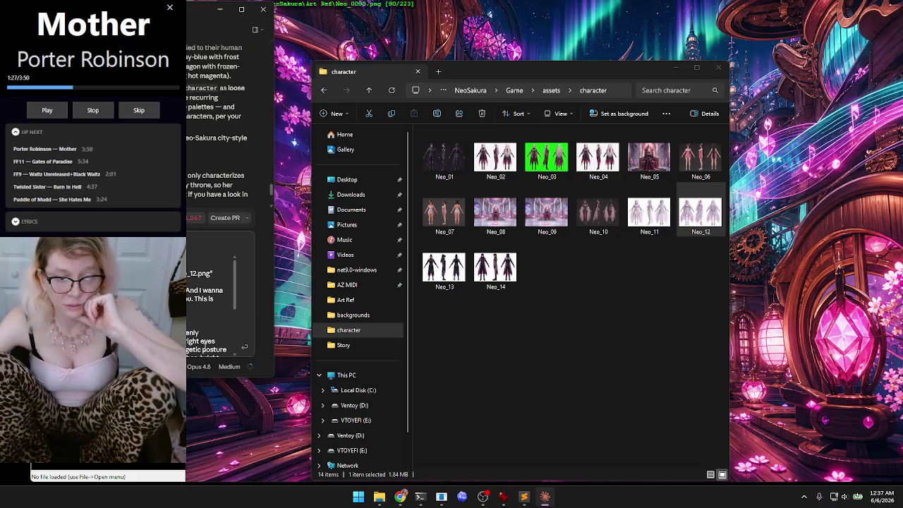
- Send the Neo_12 path and prompt to Claude, read its outfit feedback, then close the chat
{"action": "left_click", "coordinate": [244, 347]}
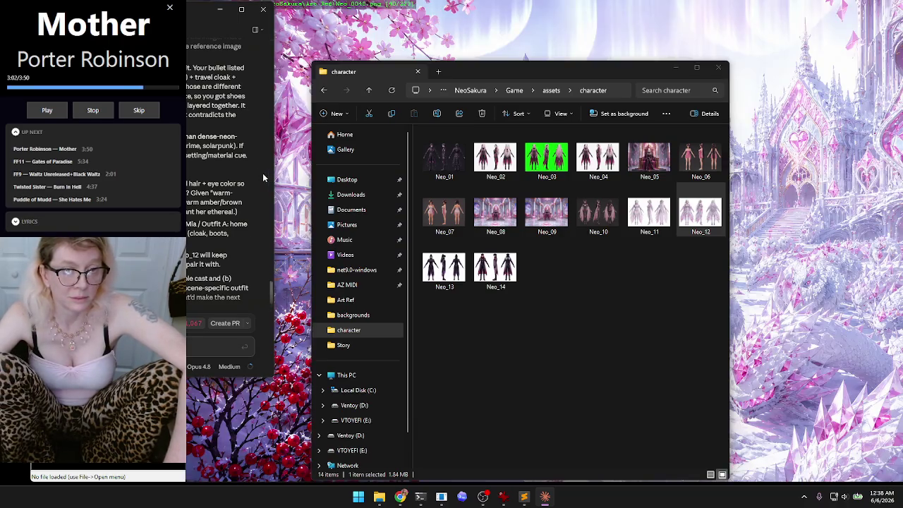
{"action": "scroll", "coordinate": [263, 173], "scroll_direction": "down", "scroll_amount": 2}
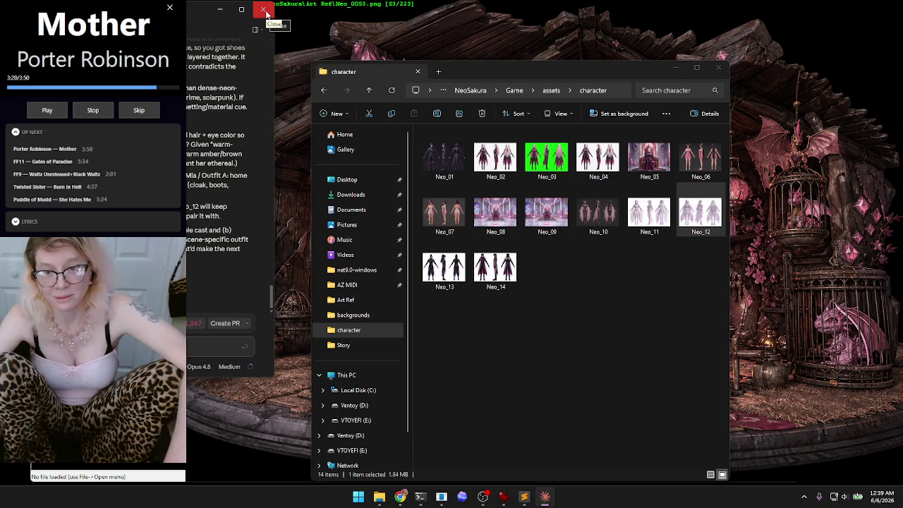
{"action": "left_click", "coordinate": [265, 11]}
- Move the character folder window left and bring Meshy's character-sheet gallery back into view
{"action": "mouse_move", "coordinate": [572, 72]}
{"action": "left_mouse_down"}
{"action": "mouse_move", "coordinate": [539, 67]}
{"action": "mouse_move", "coordinate": [618, 41]}
{"action": "mouse_move", "coordinate": [634, 47]}
{"action": "left_mouse_up"}
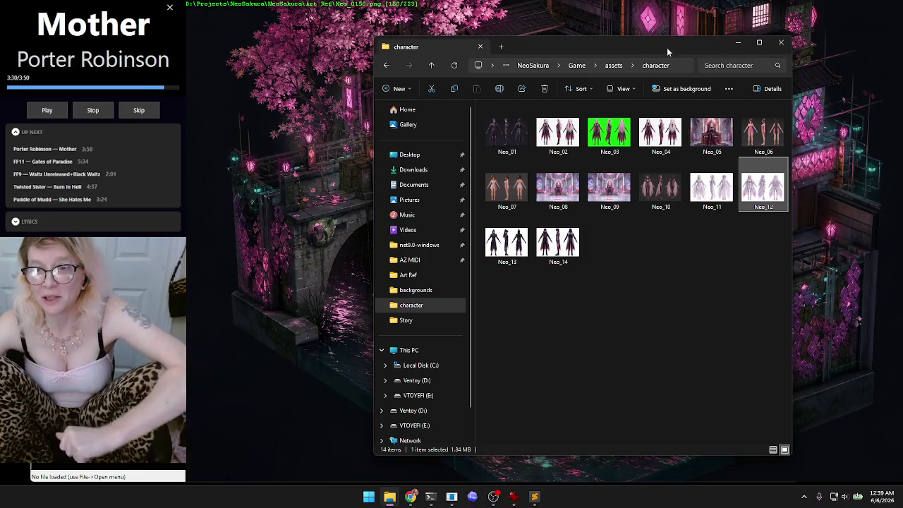
{"action": "mouse_move", "coordinate": [667, 44]}
{"action": "left_mouse_down"}
{"action": "mouse_move", "coordinate": [514, 37]}
{"action": "mouse_move", "coordinate": [342, 49]}
{"action": "mouse_move", "coordinate": [339, 65]}
{"action": "left_mouse_up"}
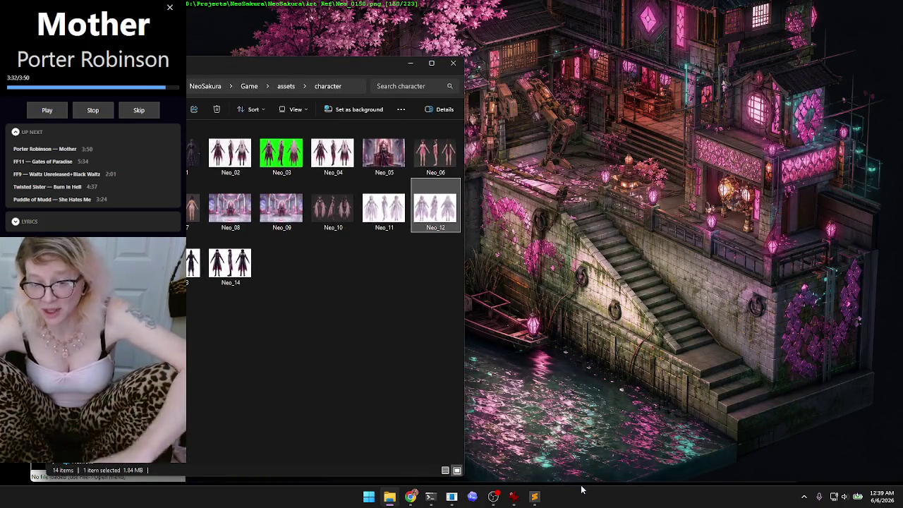
{"action": "left_click", "coordinate": [409, 498]}
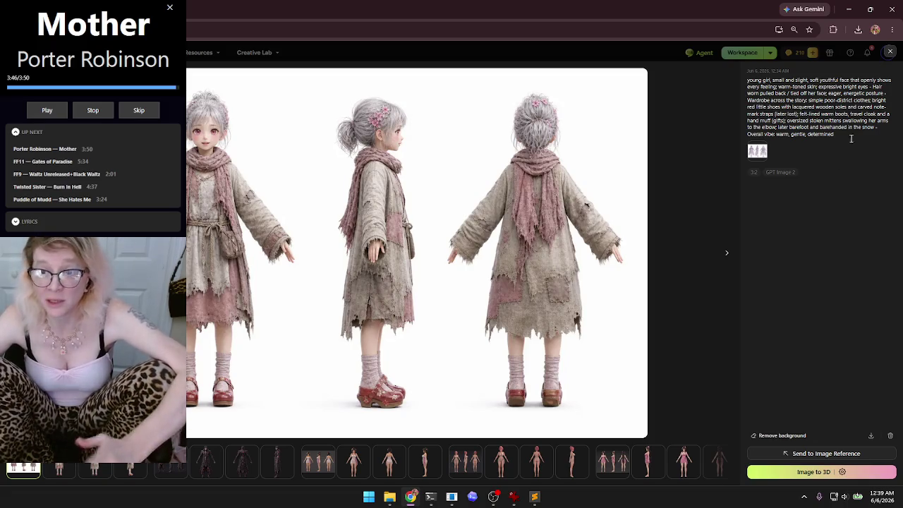
{"action": "left_click", "coordinate": [890, 52]}
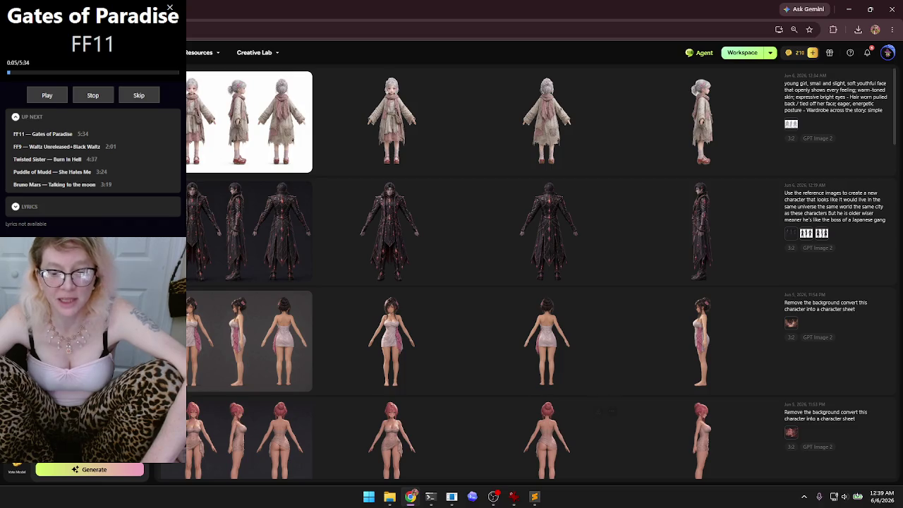
- Place the character folder beside the gallery, select Neo_07, and switch back to Meshy
{"action": "left_click", "coordinate": [390, 497]}
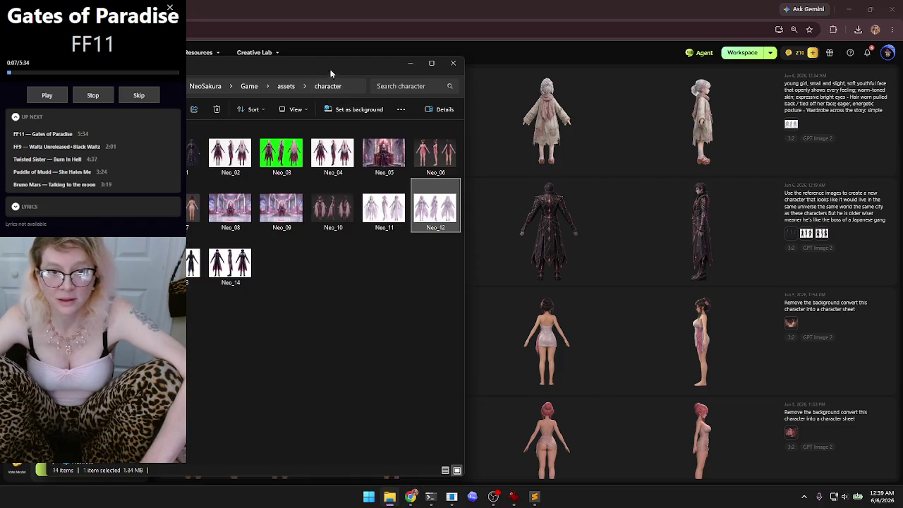
{"action": "left_click_drag", "start_coordinate": [330, 69], "coordinate": [469, 89]}
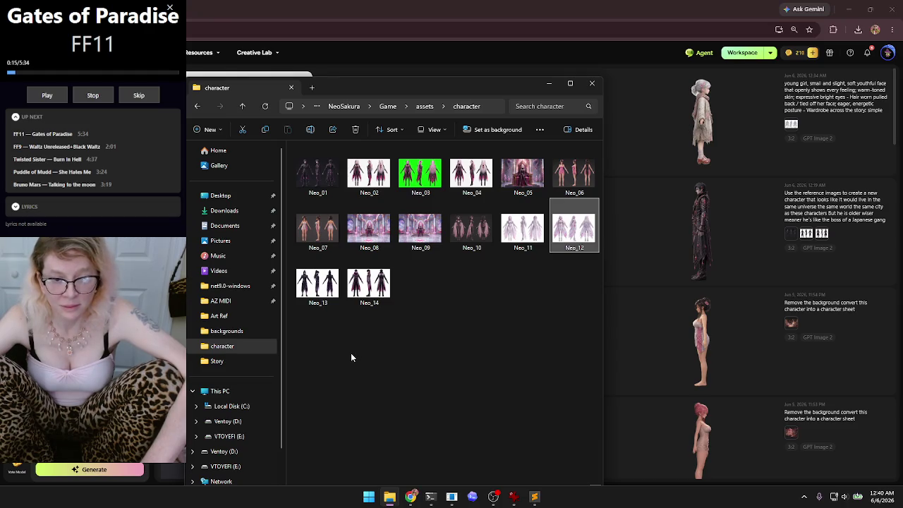
{"action": "left_click", "coordinate": [317, 225]}
{"action": "key", "text": "alt+Tab"}
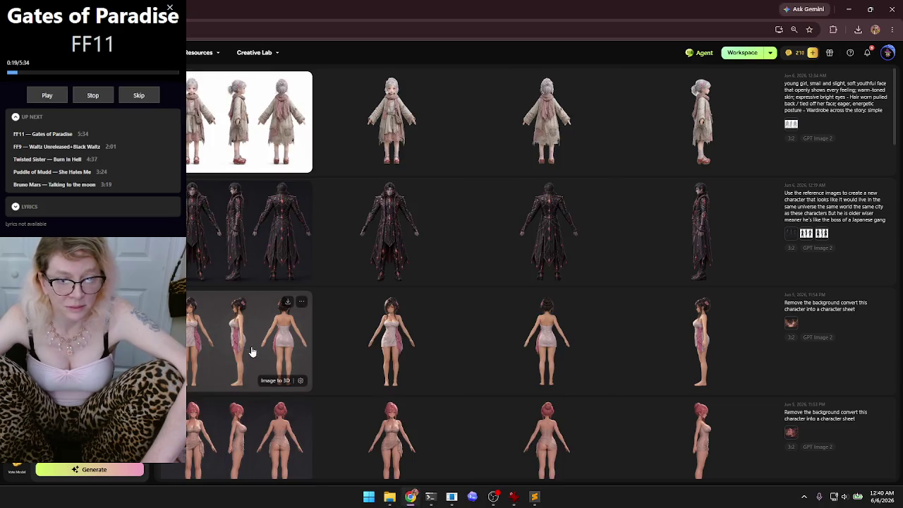
{"action": "left_click", "coordinate": [390, 497]}
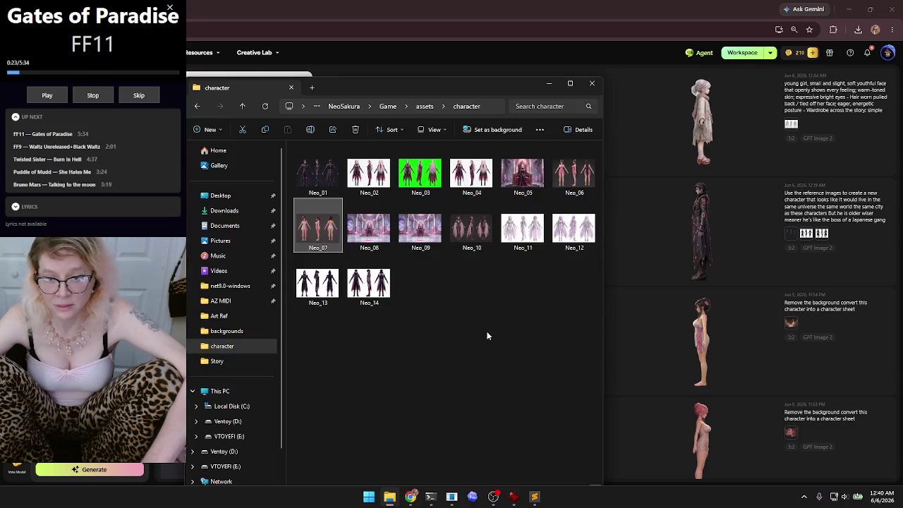
{"action": "left_click", "coordinate": [466, 229]}
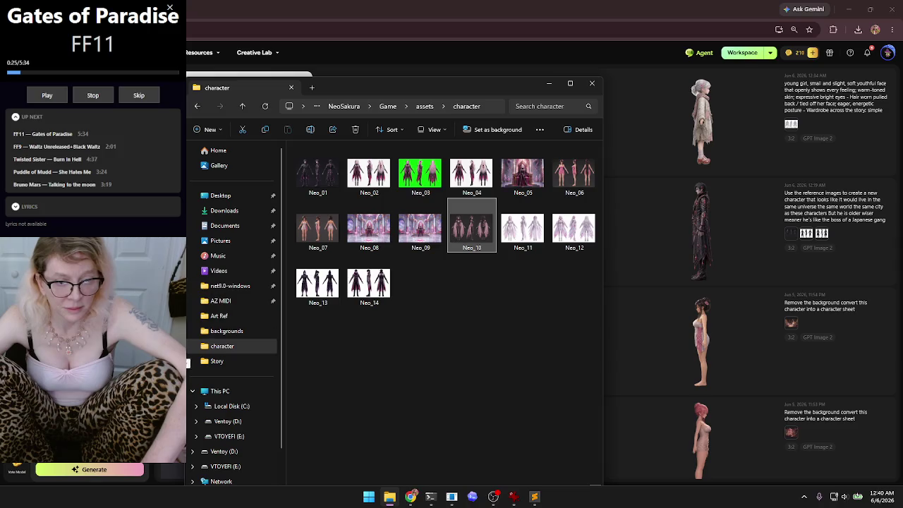
{"action": "key", "text": "alt+Tab"}
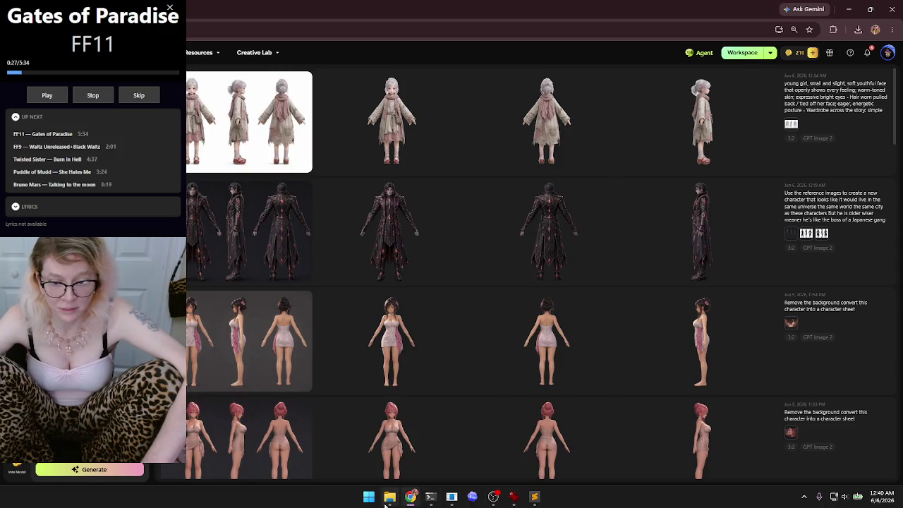
{"action": "left_click", "coordinate": [390, 496]}
{"action": "left_click", "coordinate": [536, 316]}
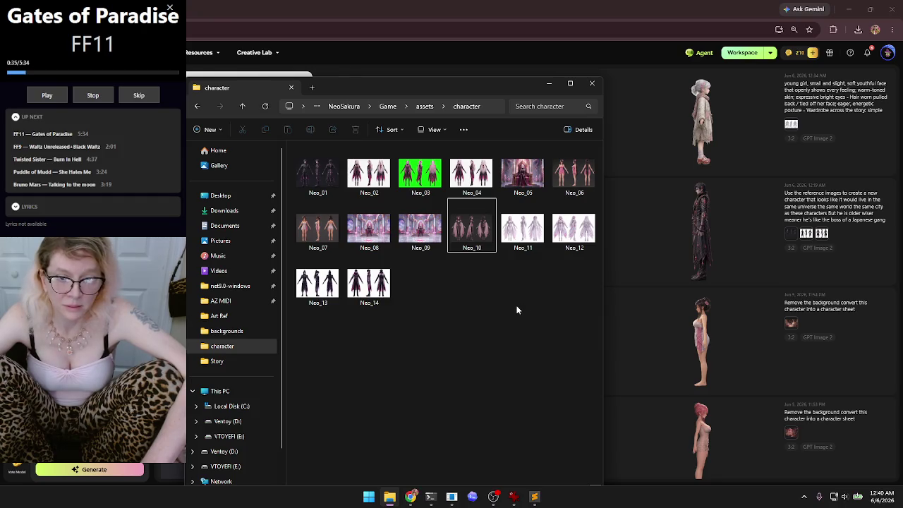
{"action": "left_click", "coordinate": [375, 177]}
{"action": "key", "text": "alt+Tab"}
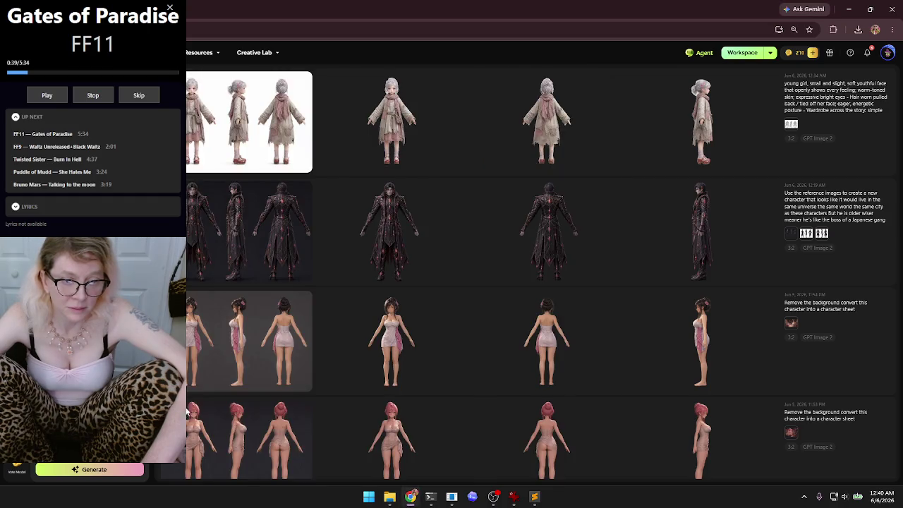
{"action": "left_click", "coordinate": [390, 497]}
{"action": "left_click", "coordinate": [574, 173]}
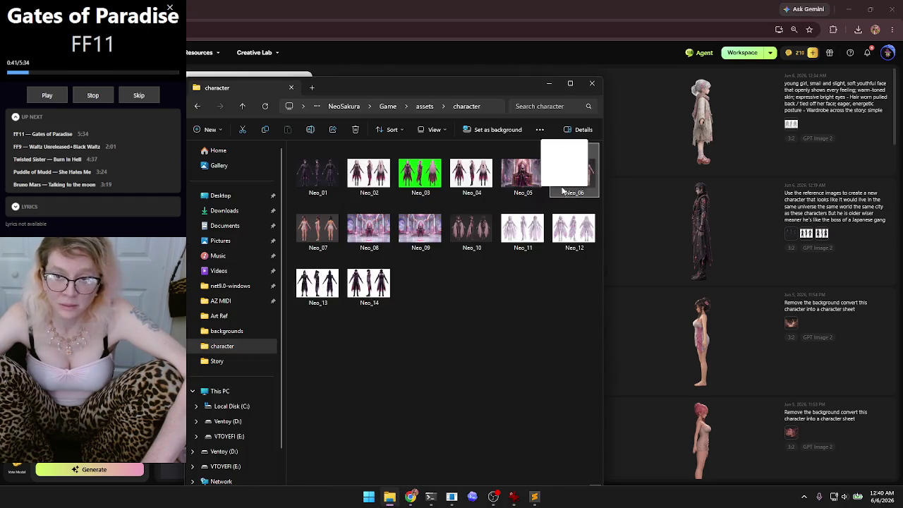
{"action": "key", "text": "alt+Tab"}
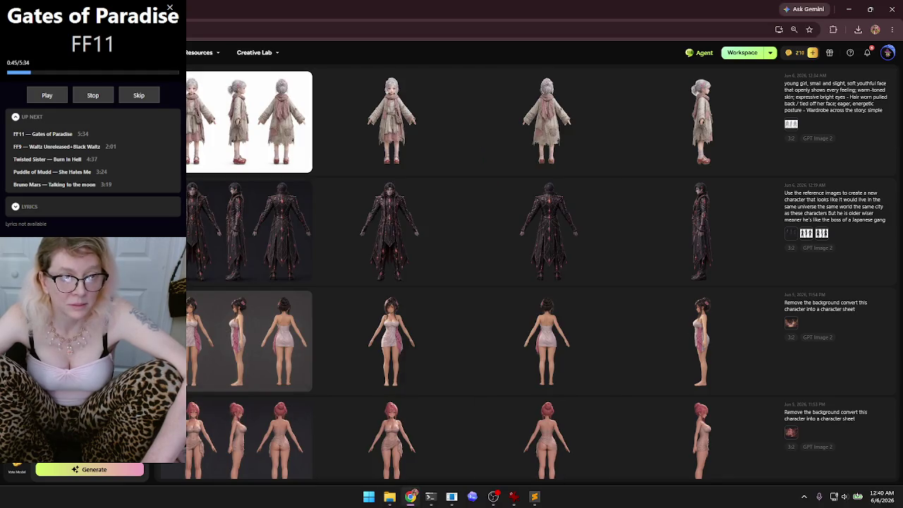
{"action": "mouse_move", "coordinate": [188, 268]}
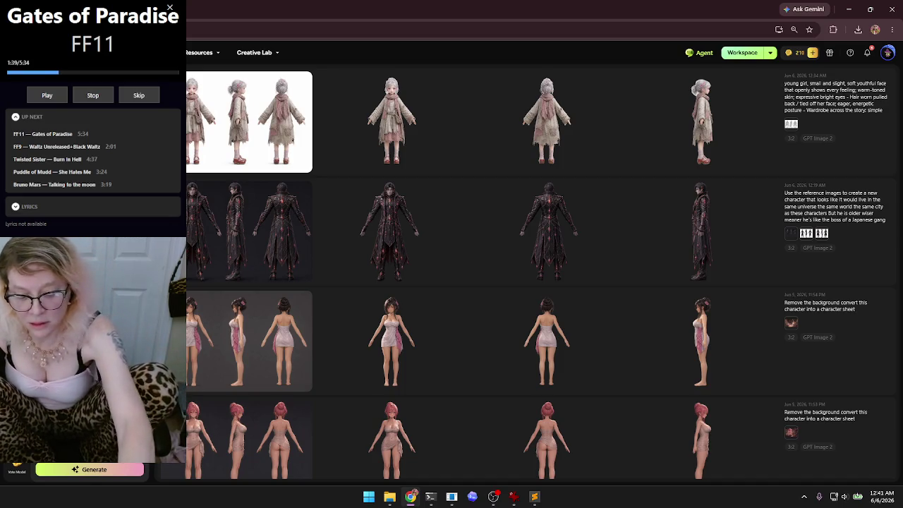
- Open the Windows voice typing panel with Win+H
{"action": "key", "text": "super+h"}
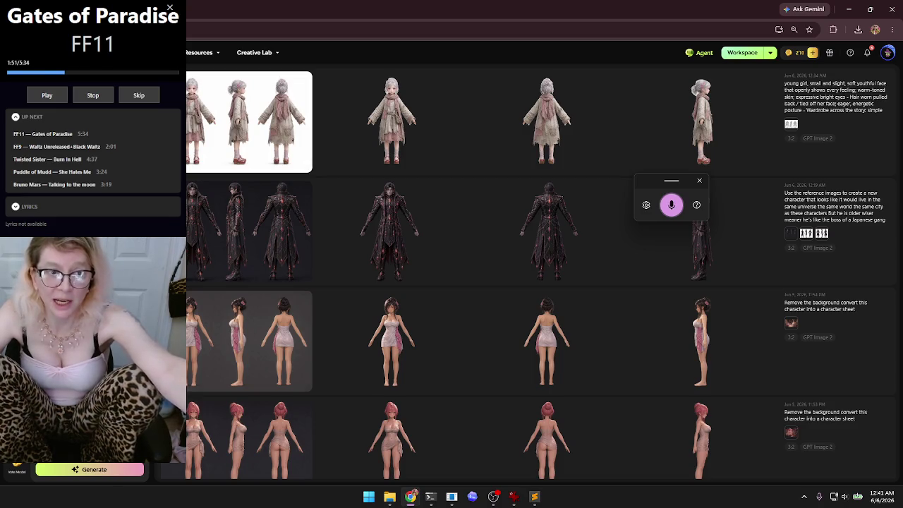
- Start voice typing listening to dictate the next character prompt
{"action": "key", "text": "super+h"}
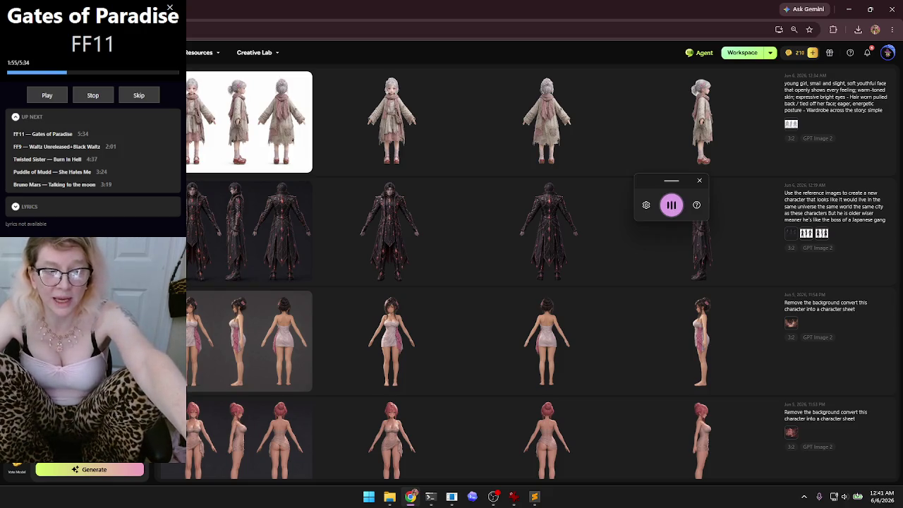
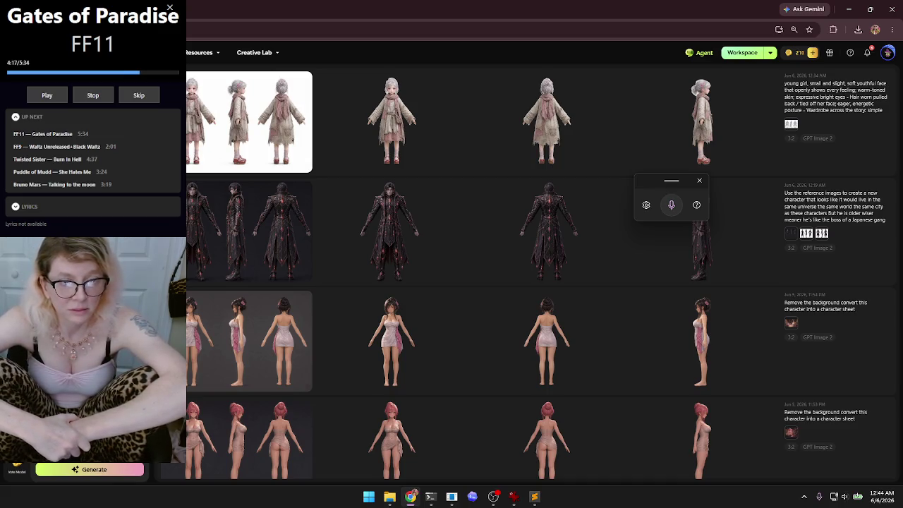
- Generate six new character designs from the prompt and reference images
{"action": "left_click", "coordinate": [126, 469]}
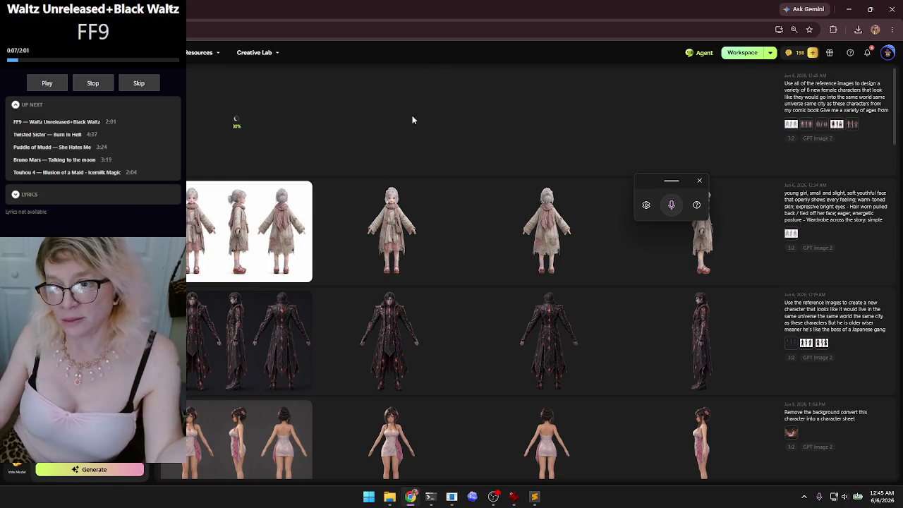
- Close the Windows voice-typing toolbar
{"action": "left_click", "coordinate": [699, 181]}
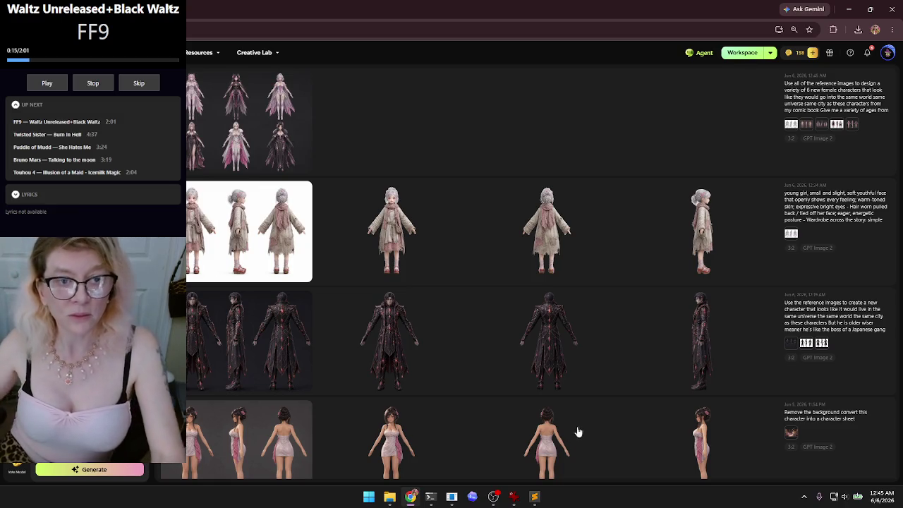
- View the six-character sheet enlarged, zoom in and back out, then close the viewer
{"action": "left_click", "coordinate": [241, 105]}
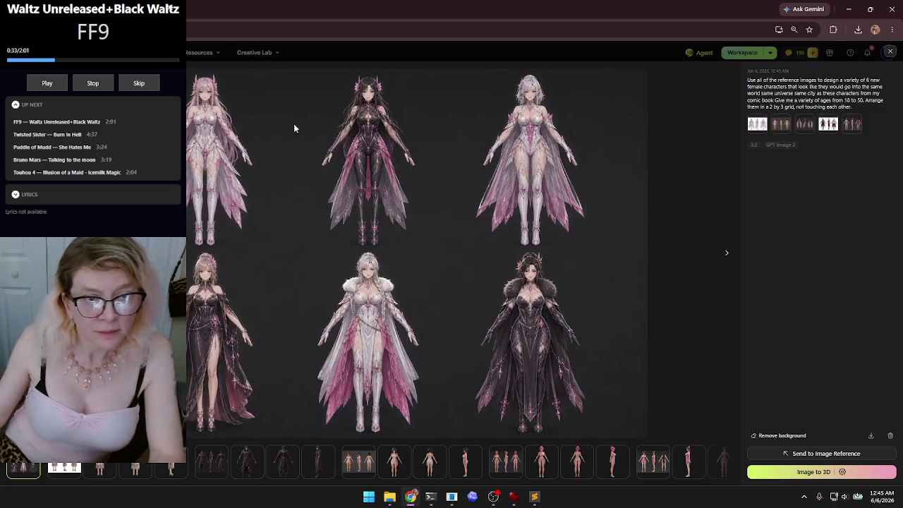
{"action": "key", "text": "ctrl+plus"}
{"action": "key", "text": "ctrl+plus"}
{"action": "key", "text": "ctrl+plus"}
{"action": "key", "text": "ctrl+minus"}
{"action": "key", "text": "ctrl+minus"}
{"action": "key", "text": "ctrl+minus"}
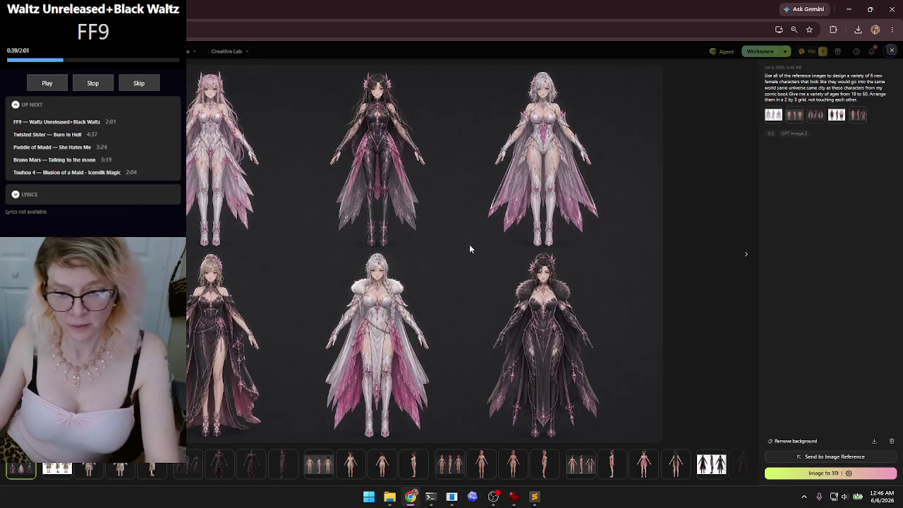
{"action": "left_click", "coordinate": [893, 52]}
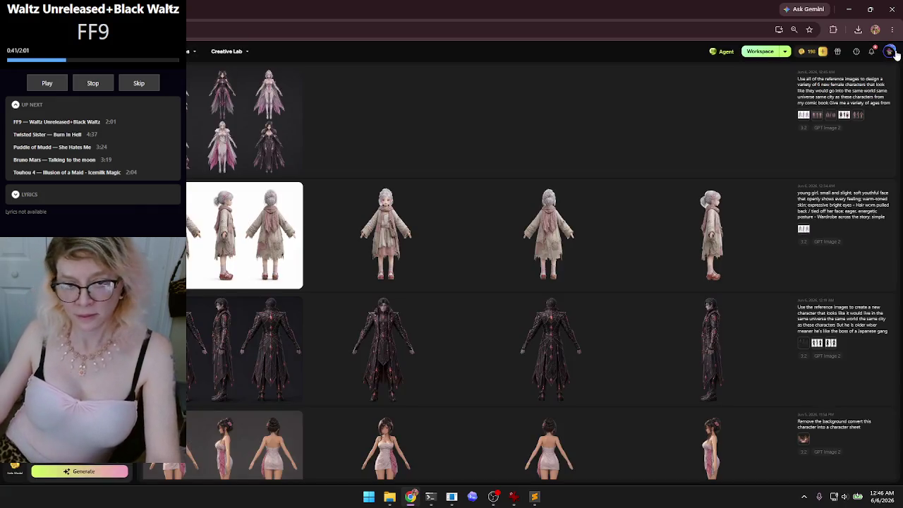
- Bring the Windows voice-typing toolbar back up with Win+H
{"action": "key", "text": "super+h"}
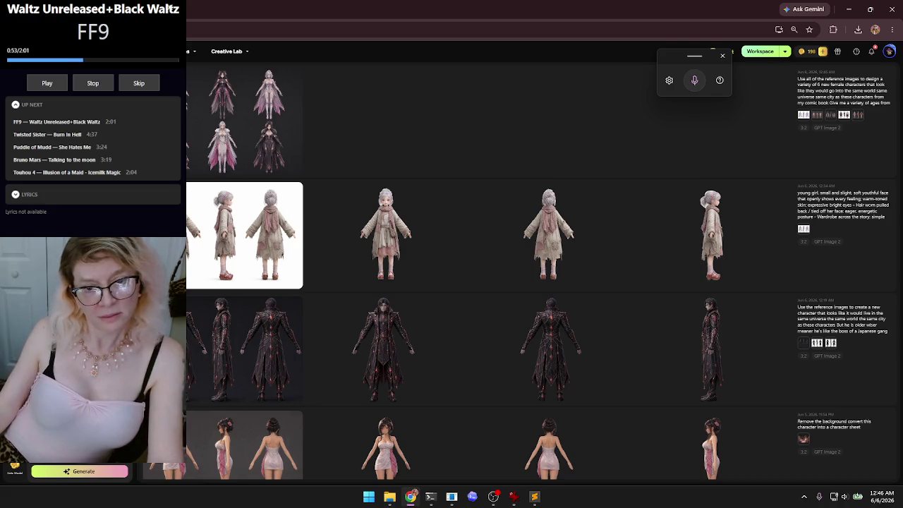
{"action": "mouse_move", "coordinate": [429, 383]}
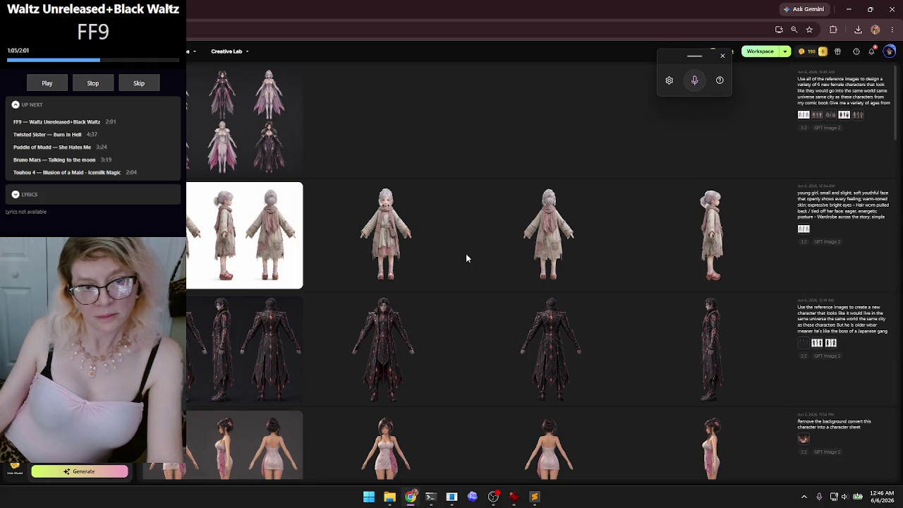
{"action": "mouse_move", "coordinate": [466, 260]}
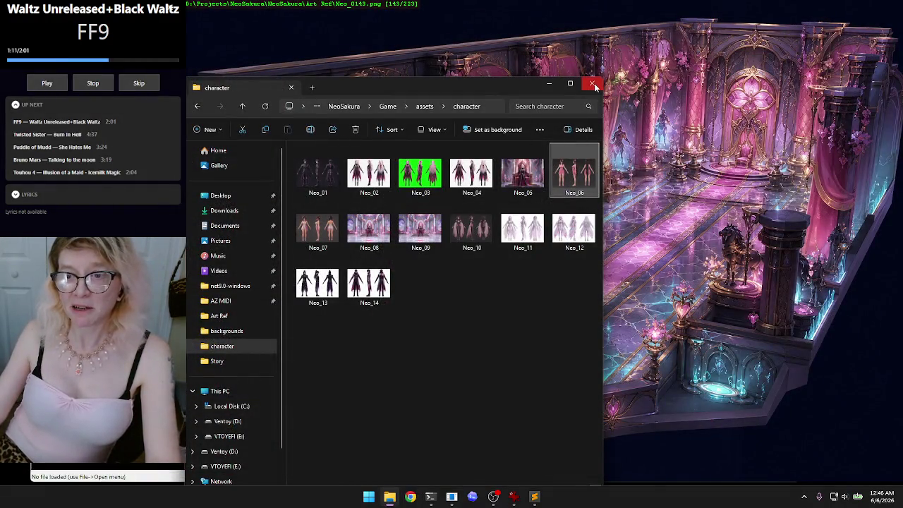
- Close the File Explorer 'character' folder window
{"action": "left_click", "coordinate": [591, 83]}
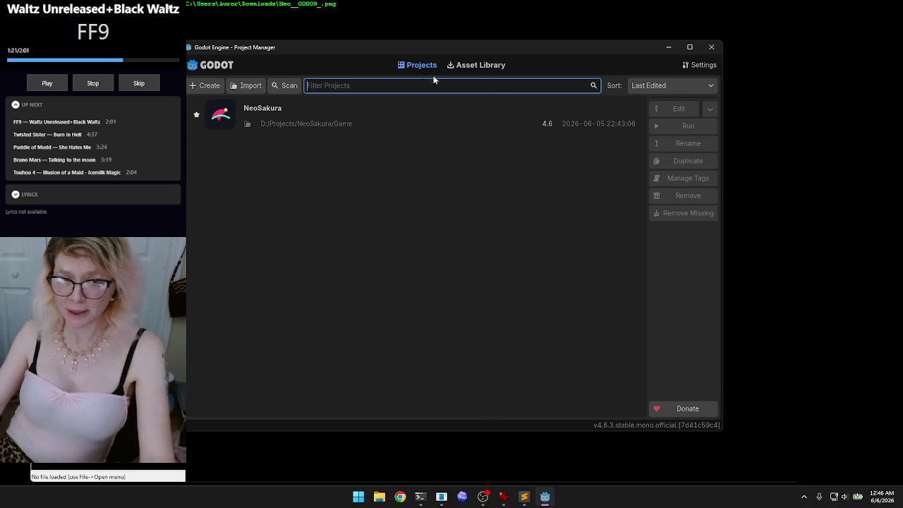
- Open the NeoSakura project from the Godot Project Manager
{"action": "double_click", "coordinate": [338, 108]}
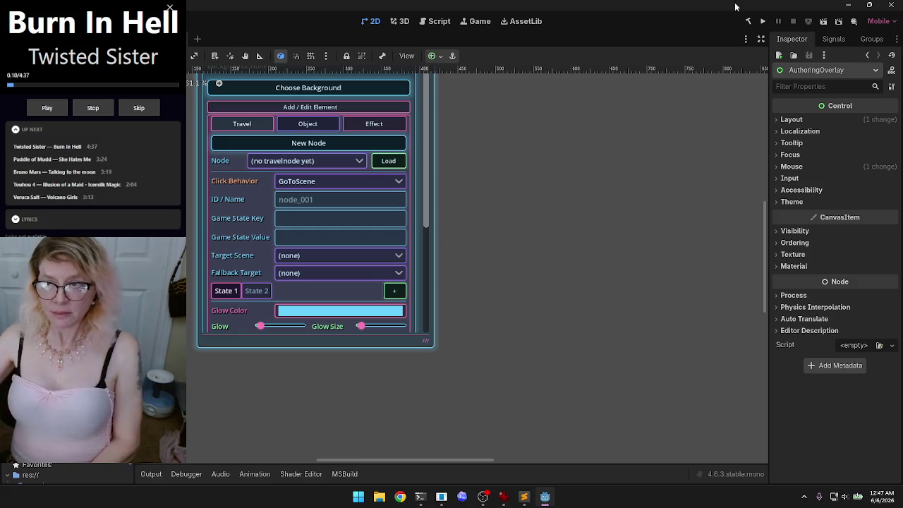
- Build and run the NeoSakura game with Run Project
{"action": "left_click", "coordinate": [763, 22]}
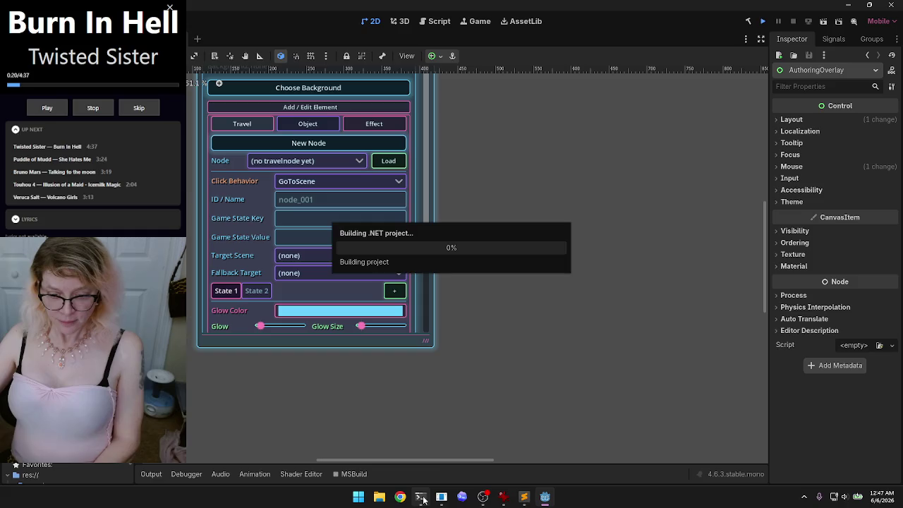
- Wait for the .NET build to finish and the observatory game window to launch
{"action": "mouse_move", "coordinate": [440, 501]}
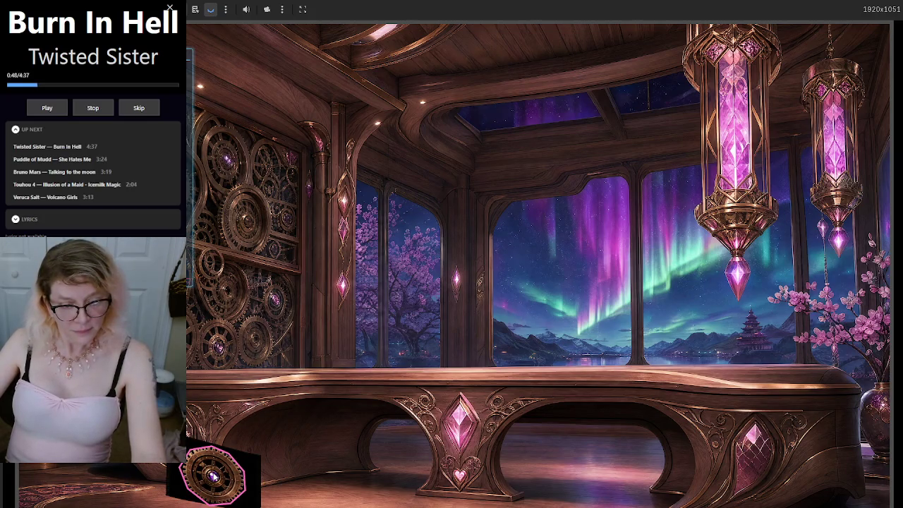
- Select the gear widget overlay and shift it about 100 px right
{"action": "left_click", "coordinate": [254, 470]}
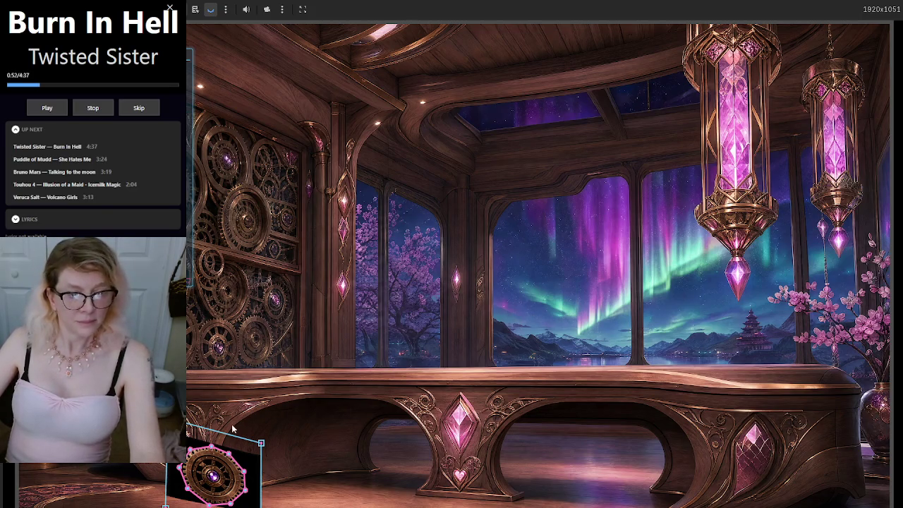
{"action": "mouse_move", "coordinate": [271, 354]}
{"action": "left_mouse_down"}
{"action": "mouse_move", "coordinate": [396, 179]}
{"action": "mouse_move", "coordinate": [436, 152]}
{"action": "left_mouse_up"}
{"action": "scroll", "coordinate": [476, 262], "scroll_direction": "up", "scroll_amount": 3}
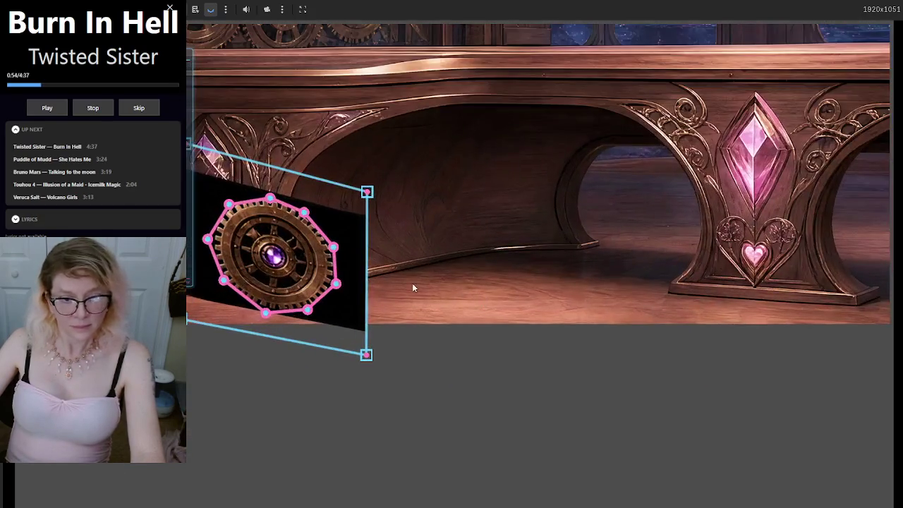
{"action": "left_click_drag", "start_coordinate": [456, 264], "coordinate": [505, 297]}
{"action": "mouse_move", "coordinate": [404, 228]}
{"action": "left_mouse_down"}
{"action": "mouse_move", "coordinate": [474, 221]}
{"action": "mouse_move", "coordinate": [459, 207]}
{"action": "left_mouse_up"}
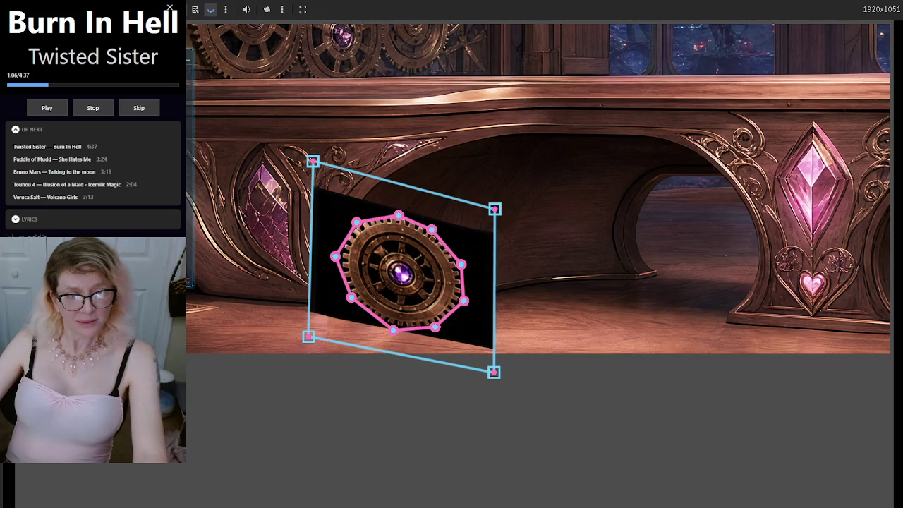
- Expand the hidden authoring panel and place the gear quad up on the gear wall
{"action": "mouse_move", "coordinate": [192, 319]}
{"action": "left_mouse_down"}
{"action": "mouse_move", "coordinate": [213, 399]}
{"action": "mouse_move", "coordinate": [277, 418]}
{"action": "mouse_move", "coordinate": [278, 507]}
{"action": "left_mouse_up"}
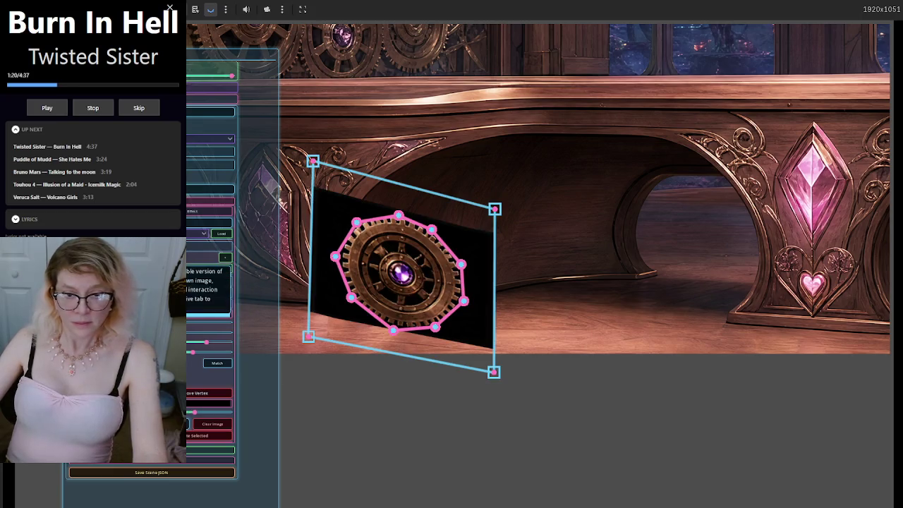
{"action": "scroll", "coordinate": [474, 389], "scroll_direction": "down", "scroll_amount": 5}
{"action": "mouse_move", "coordinate": [454, 347]}
{"action": "left_mouse_down"}
{"action": "mouse_move", "coordinate": [409, 210]}
{"action": "mouse_move", "coordinate": [391, 189]}
{"action": "mouse_move", "coordinate": [405, 202]}
{"action": "left_mouse_up"}
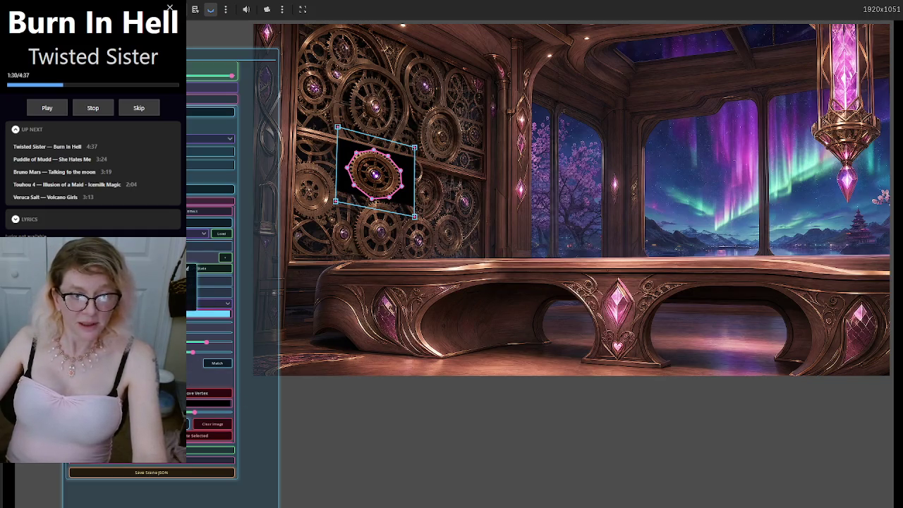
{"action": "key", "text": "ctrl+z"}
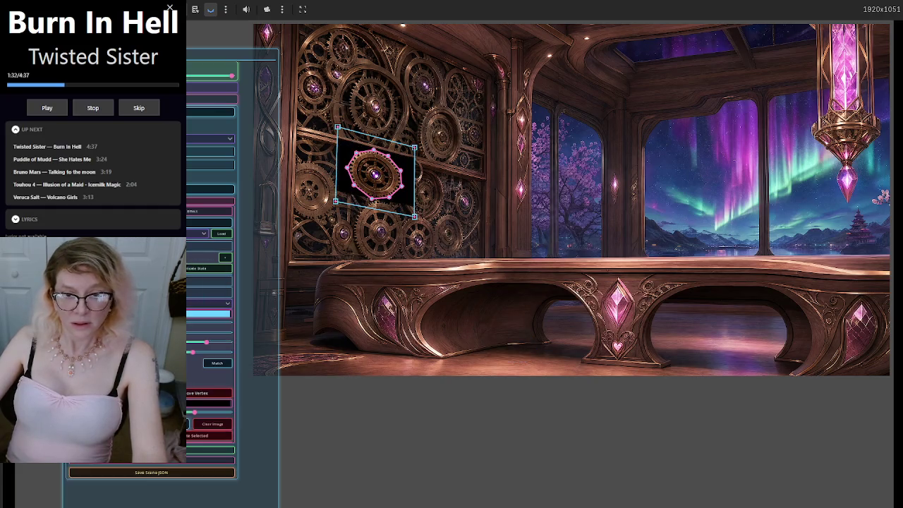
- Move the gear quad under the bench and lower the key slider to strip more matching pixels
{"action": "key", "text": "ctrl+y"}
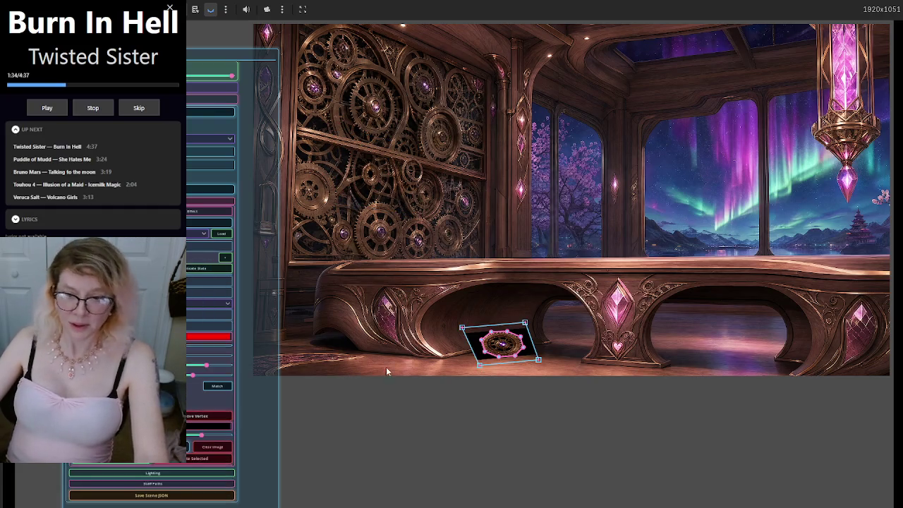
{"action": "scroll", "coordinate": [491, 384], "scroll_direction": "up", "scroll_amount": 5}
{"action": "left_click_drag", "start_coordinate": [579, 310], "coordinate": [471, 316]}
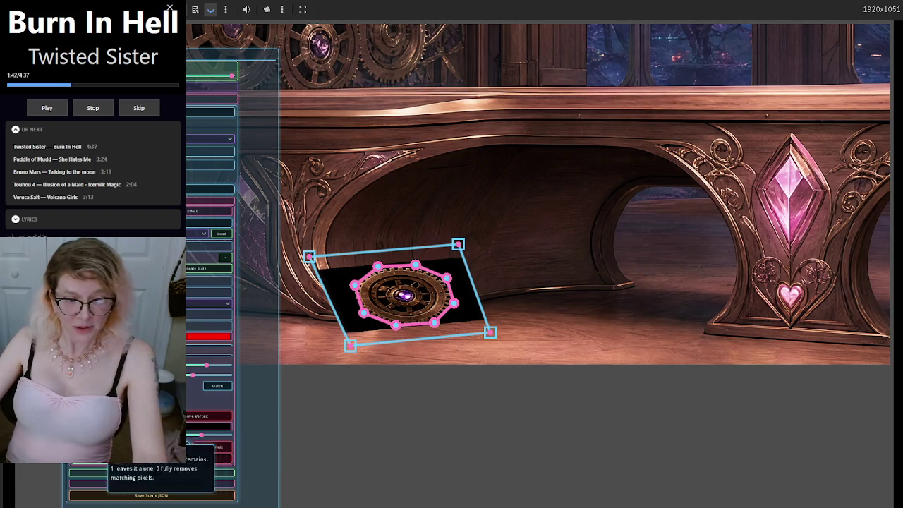
{"action": "left_click_drag", "start_coordinate": [201, 435], "coordinate": [191, 434]}
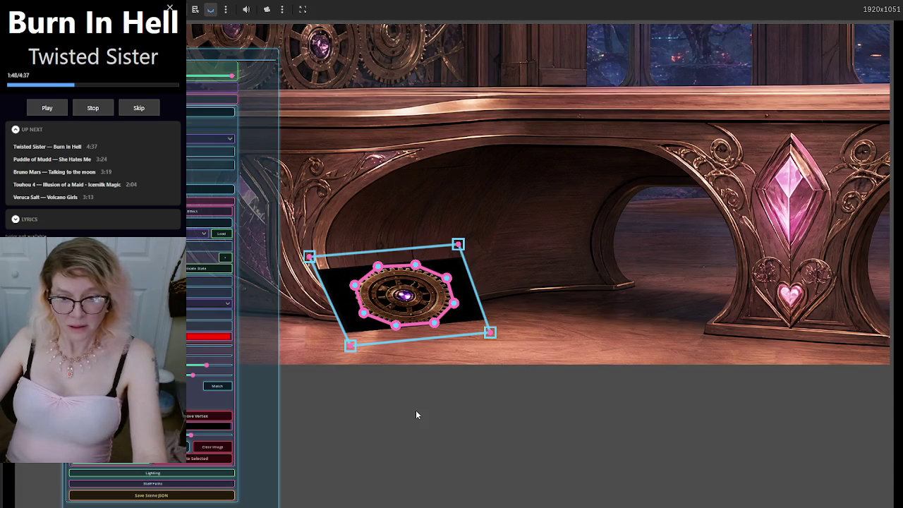
{"action": "scroll", "coordinate": [416, 410], "scroll_direction": "down", "scroll_amount": 4}
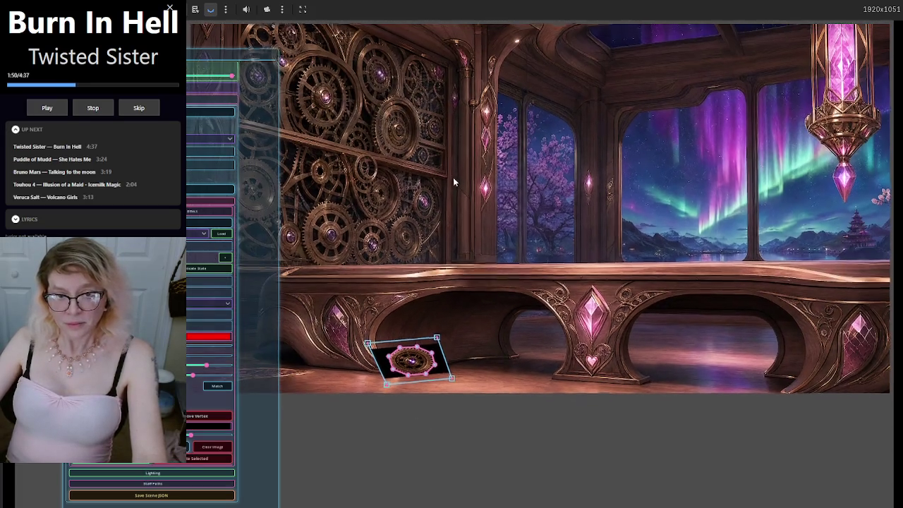
{"action": "scroll", "coordinate": [458, 184], "scroll_direction": "up", "scroll_amount": 2}
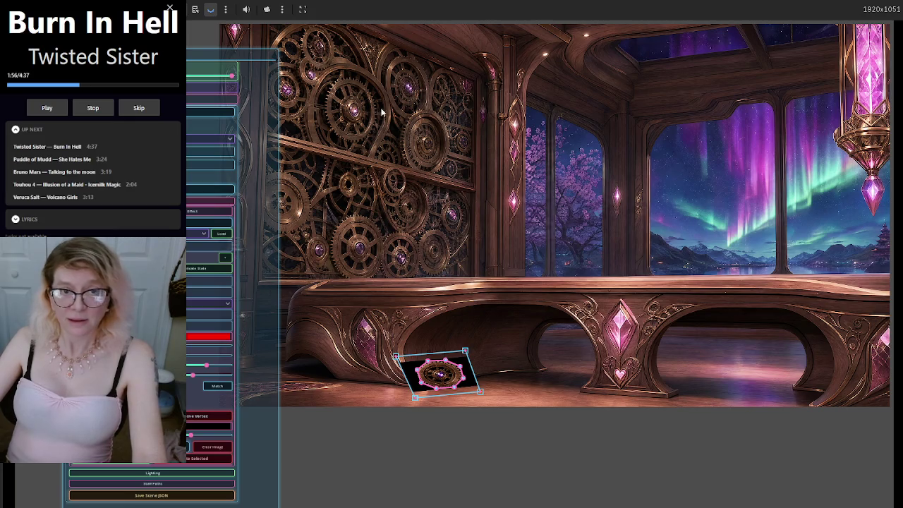
- Move the floating authoring panel up-left and start recording a voice message
{"action": "left_click_drag", "start_coordinate": [200, 55], "coordinate": [166, 34]}
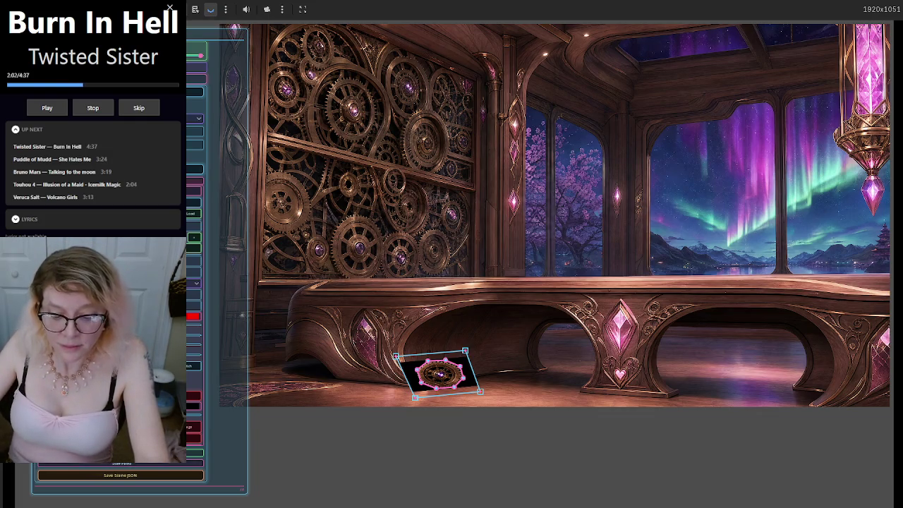
{"action": "mouse_move", "coordinate": [451, 505]}
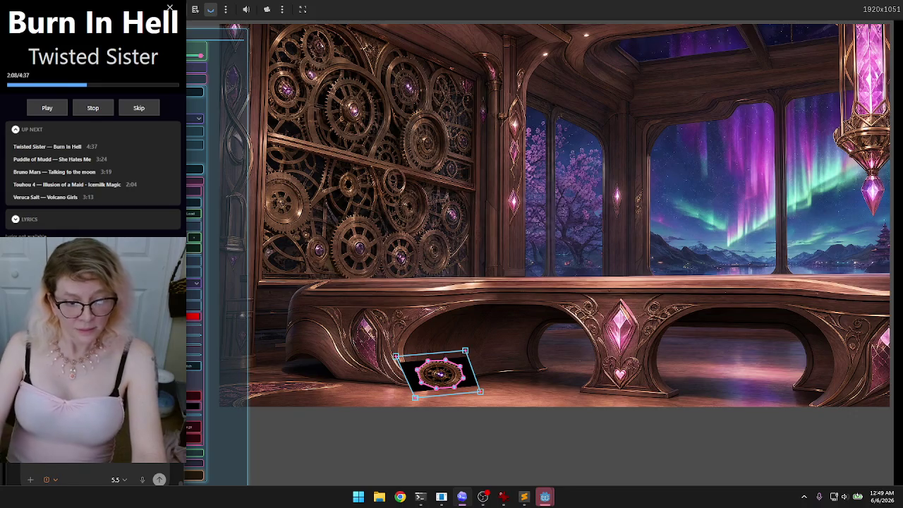
{"action": "left_click", "coordinate": [141, 484]}
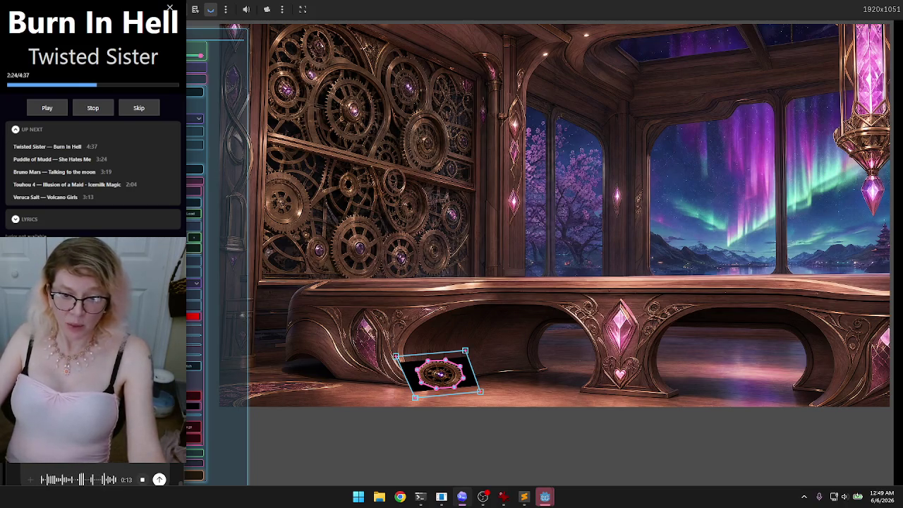
- Stop dictation and send the 'not working.' message to the coding assistant
{"action": "left_click", "coordinate": [142, 479]}
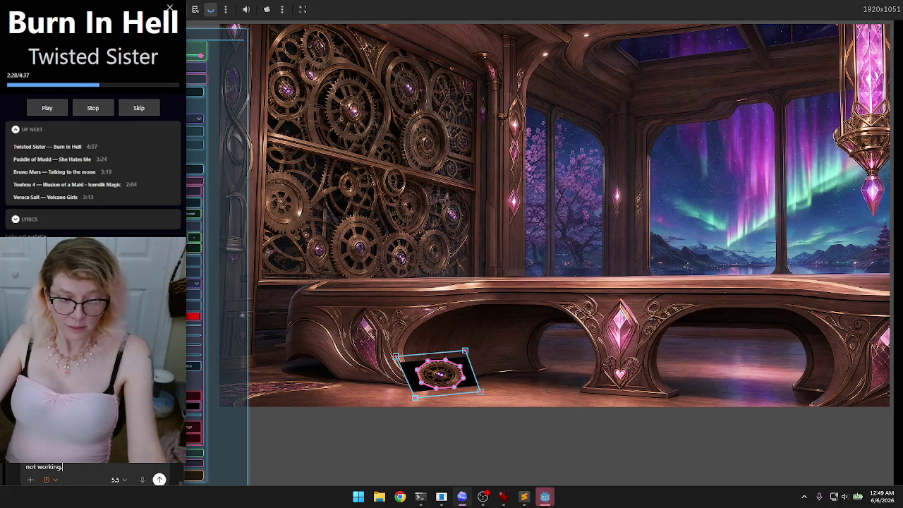
{"action": "left_click", "coordinate": [159, 481]}
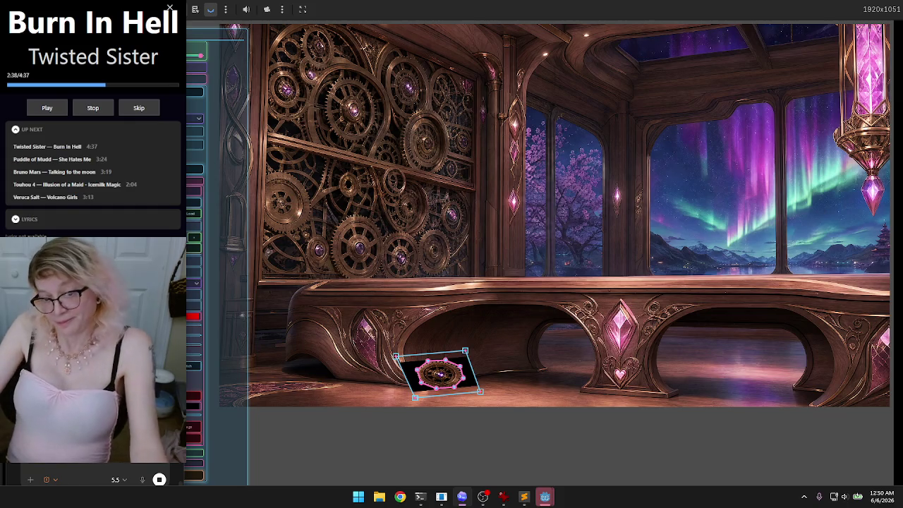
- Deselect the emblem plaque on the counter and widen the editor panel
{"action": "left_click", "coordinate": [497, 330]}
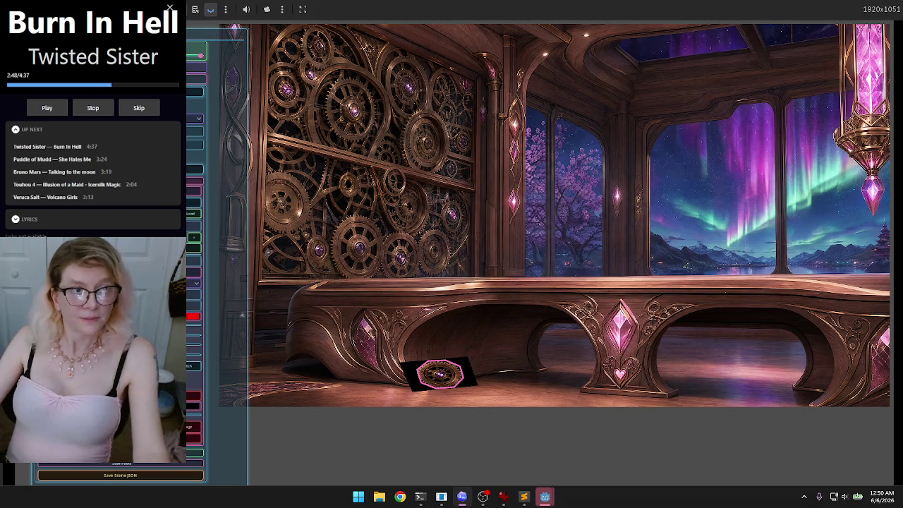
{"action": "left_click_drag", "start_coordinate": [247, 265], "coordinate": [279, 264]}
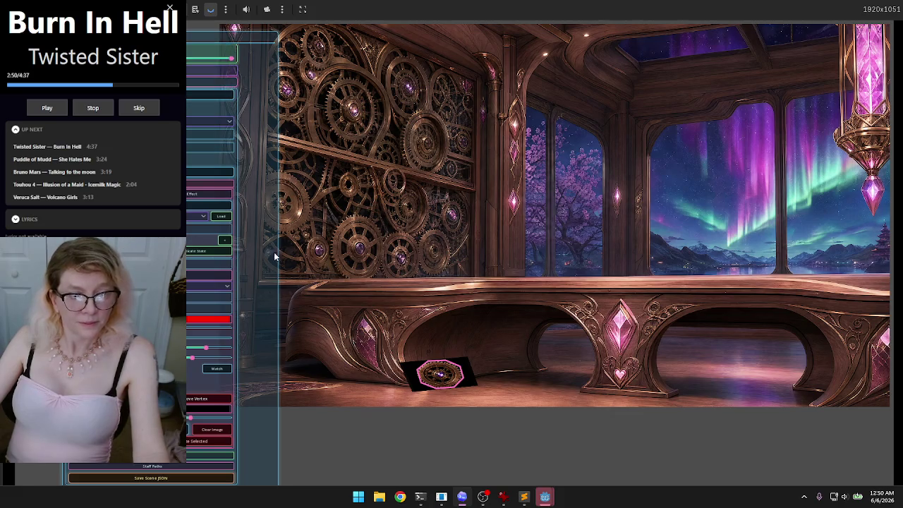
- Hide the editor overlay with Escape to preview the scene, then restore it
{"action": "key", "text": "Escape"}
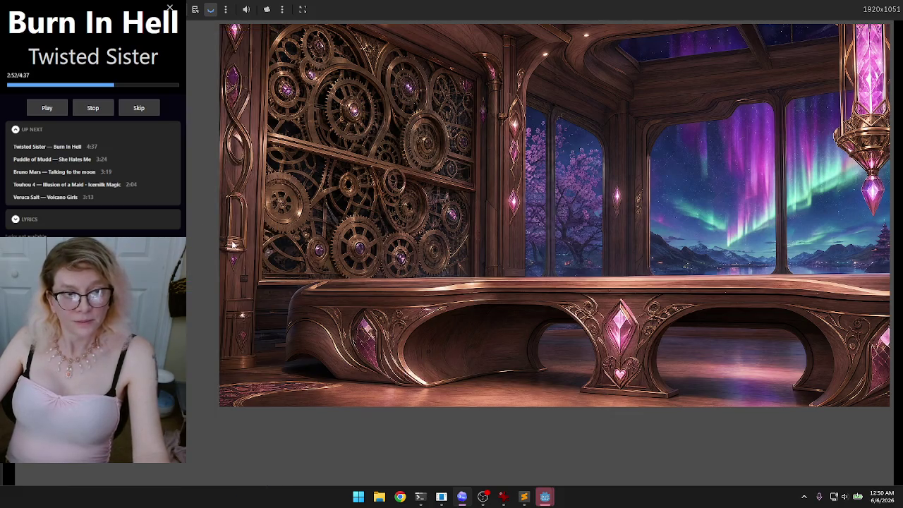
{"action": "key", "text": "Escape"}
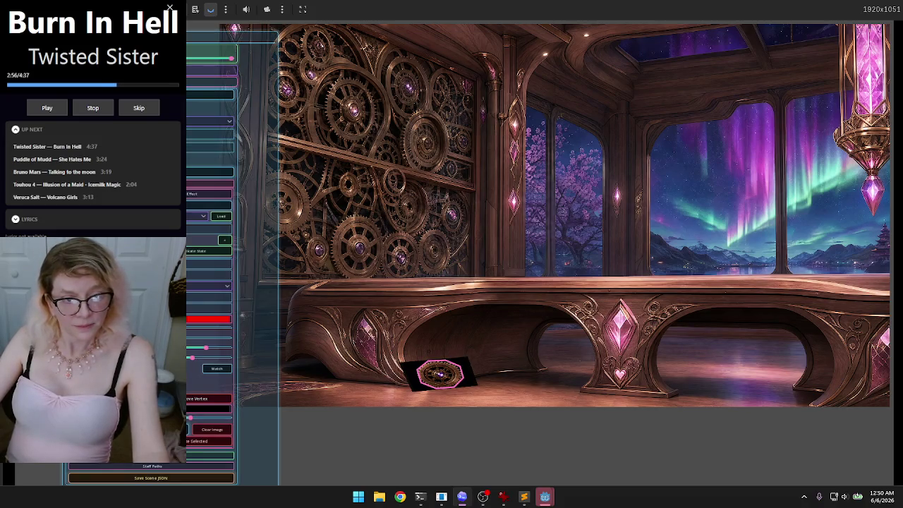
{"action": "mouse_move", "coordinate": [505, 500]}
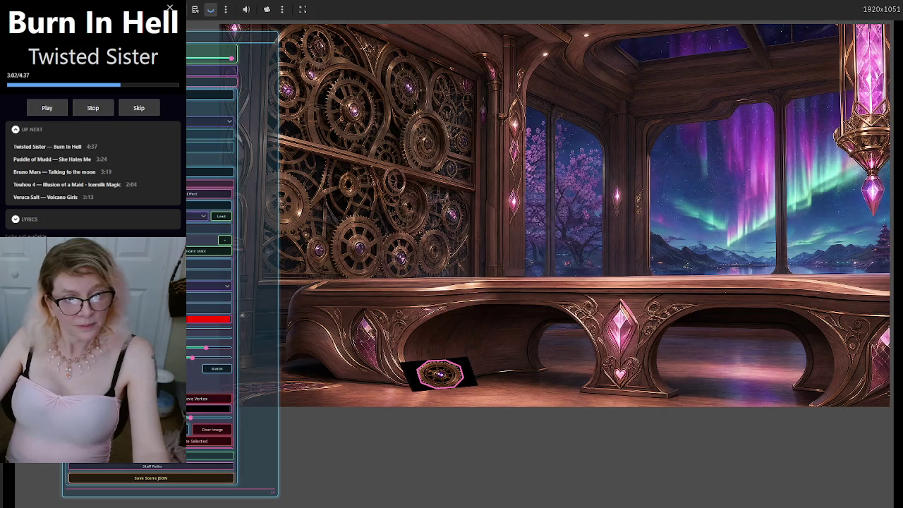
{"action": "mouse_move", "coordinate": [169, 134]}
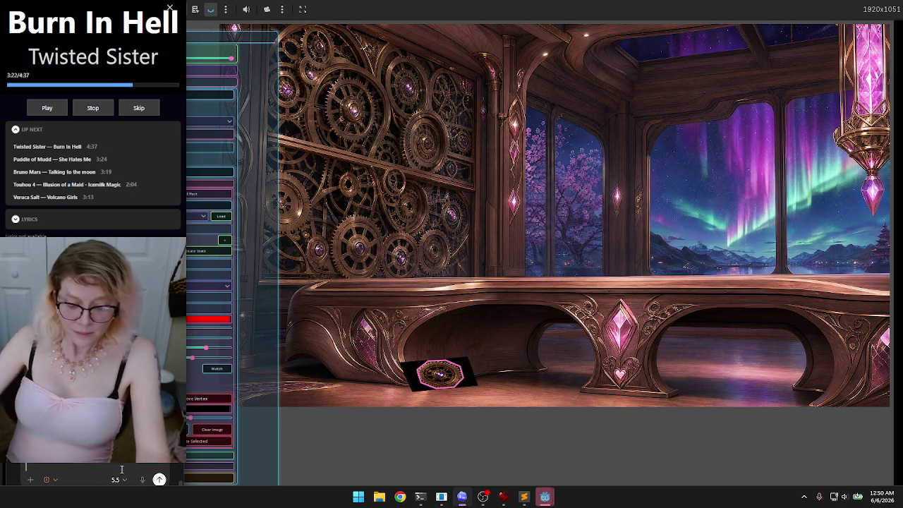
- Dismiss the Windows voice-typing toolbar and start a new in-game voice message instead
{"action": "key", "text": "super+h"}
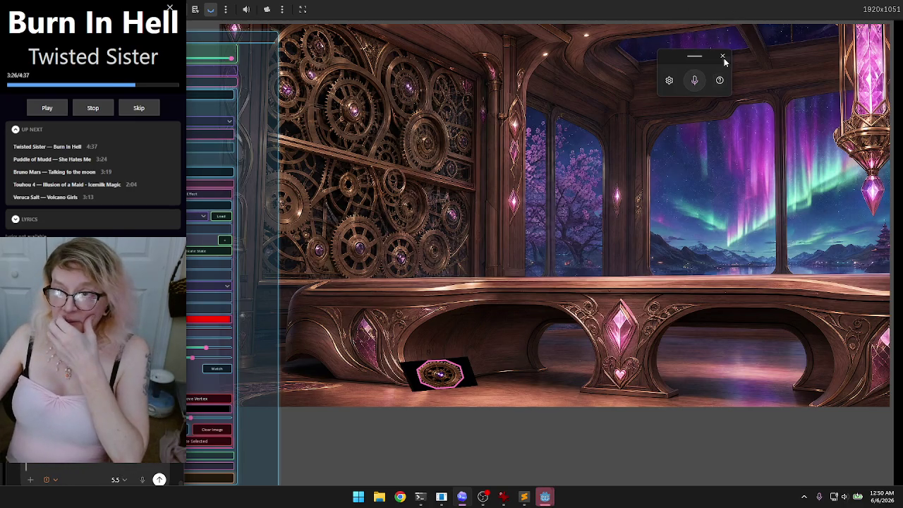
{"action": "left_click", "coordinate": [723, 56]}
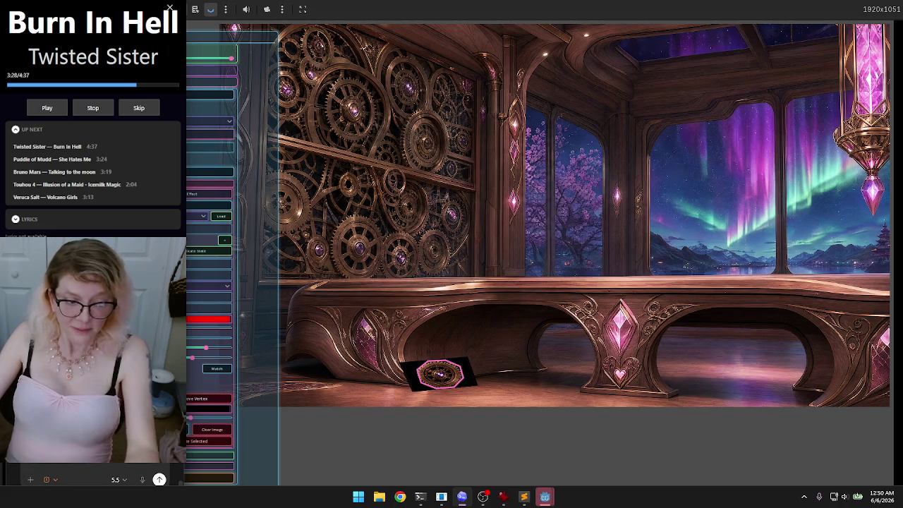
{"action": "left_click", "coordinate": [143, 481]}
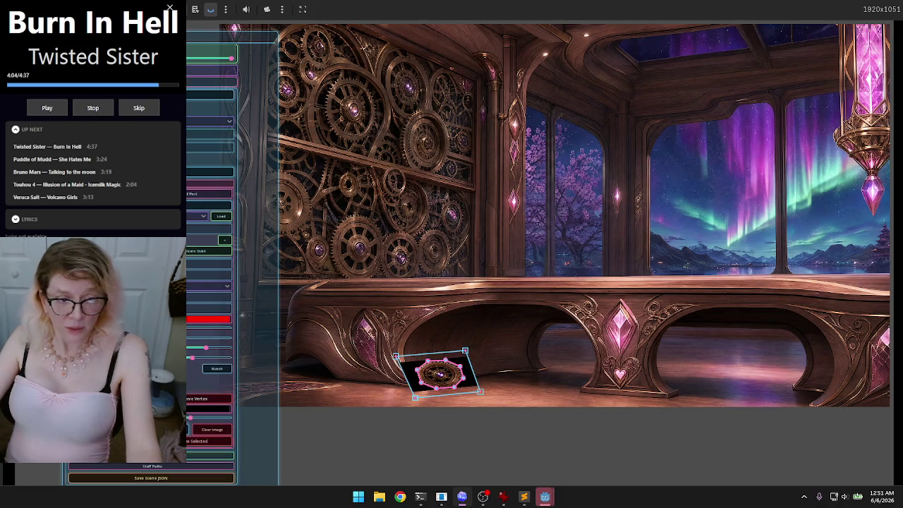
- Bring the running observatory game window back to the front
{"action": "mouse_move", "coordinate": [545, 496]}
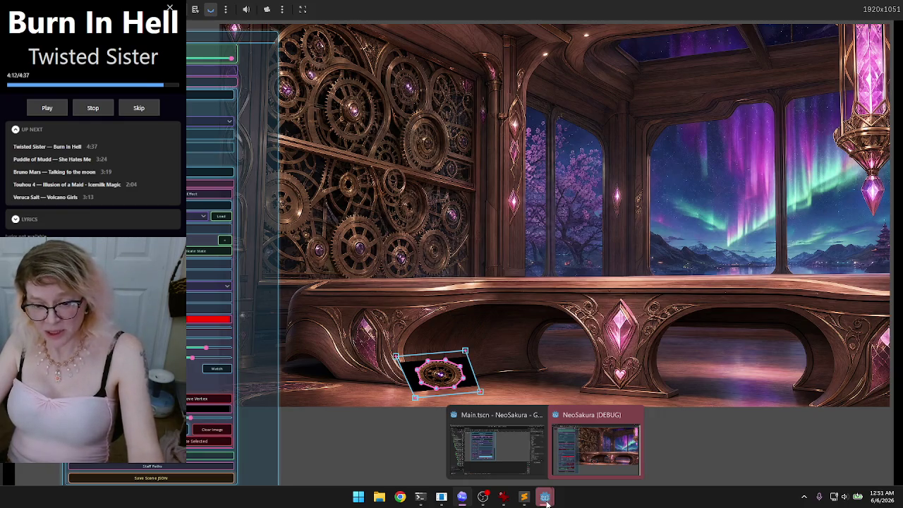
{"action": "left_click", "coordinate": [546, 497]}
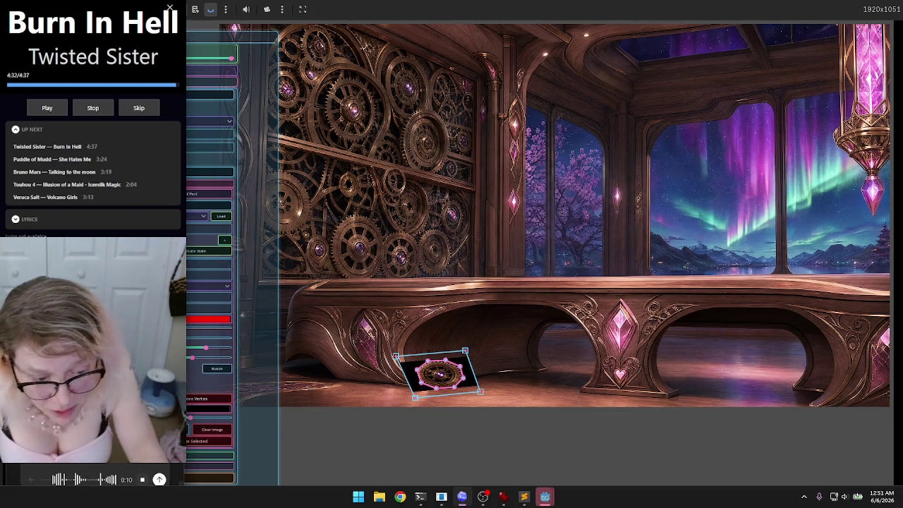
- Stop the voice recording, then deselect and reselect the card on the bench
{"action": "left_click", "coordinate": [143, 480]}
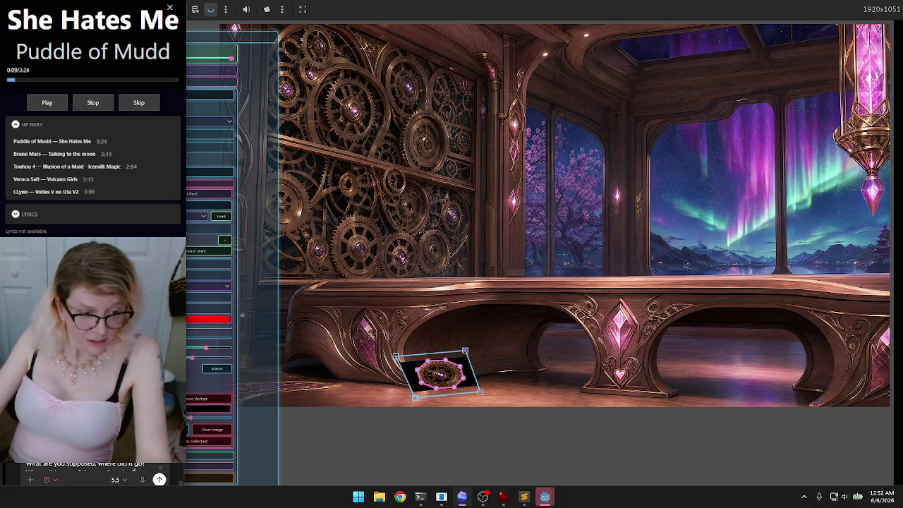
{"action": "left_click", "coordinate": [499, 268]}
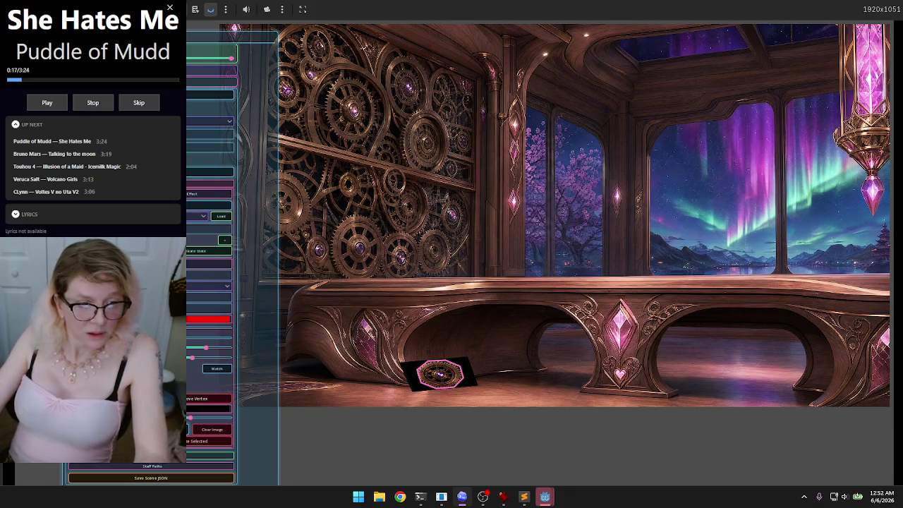
{"action": "left_click", "coordinate": [453, 369]}
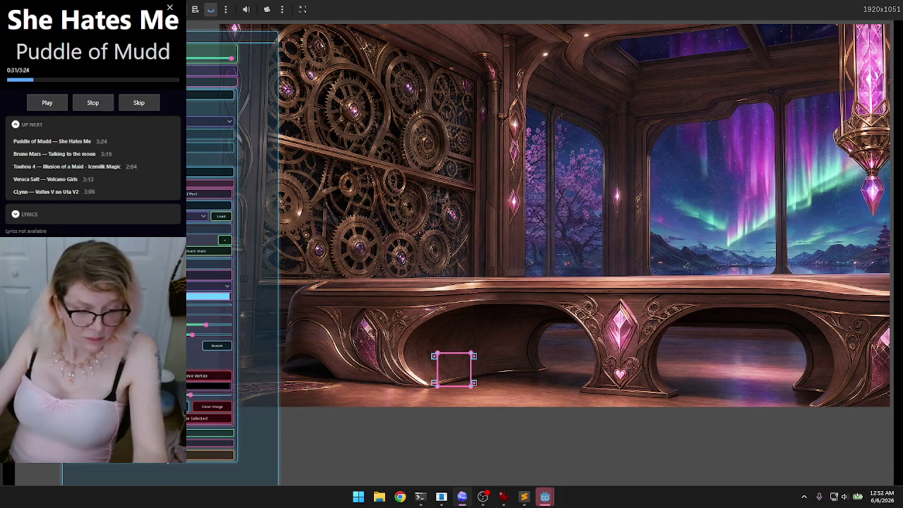
- Save the observatory scene to its JSON file
{"action": "left_click", "coordinate": [164, 458]}
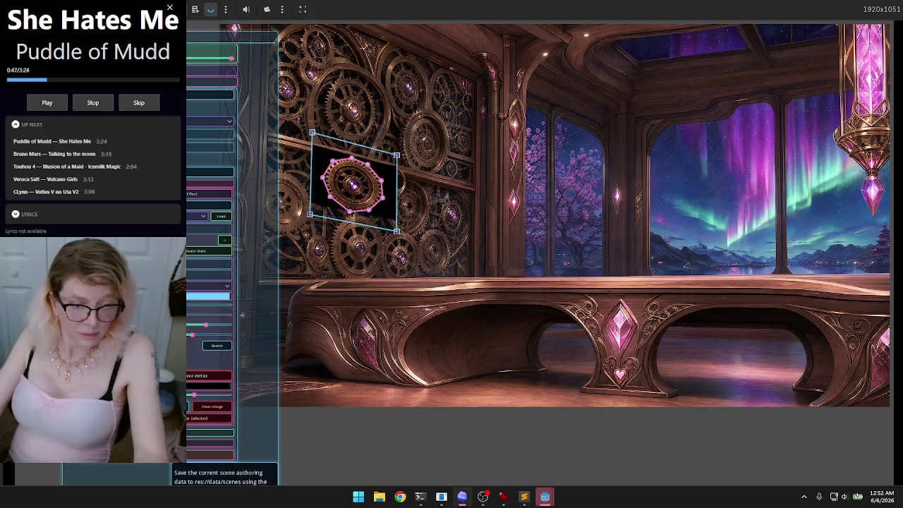
- Save the scene JSON again and drag the Codex chat window to the screen centre
{"action": "left_click", "coordinate": [209, 455]}
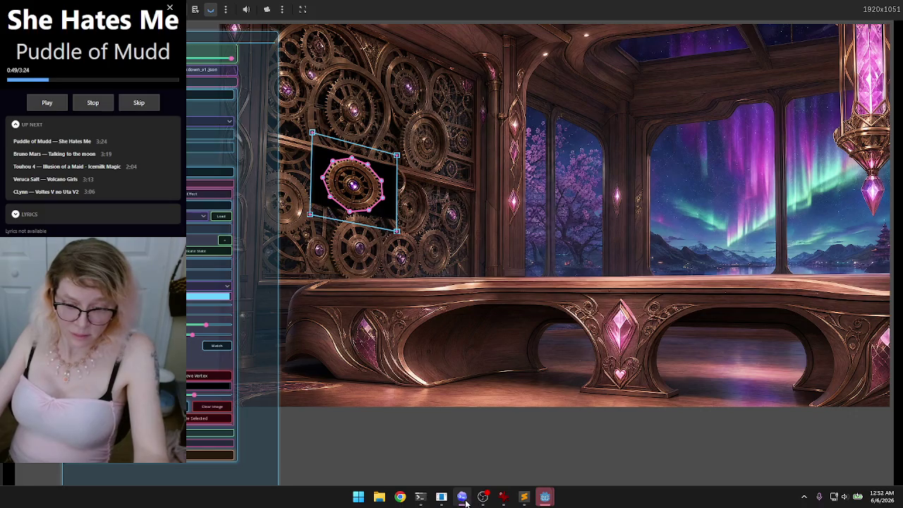
{"action": "mouse_move", "coordinate": [462, 497]}
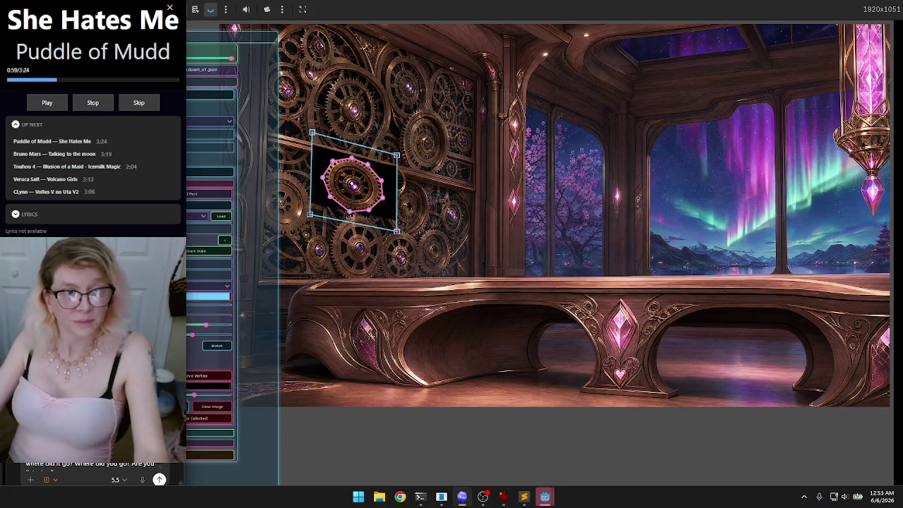
{"action": "left_click_drag", "start_coordinate": [99, 44], "coordinate": [534, 43]}
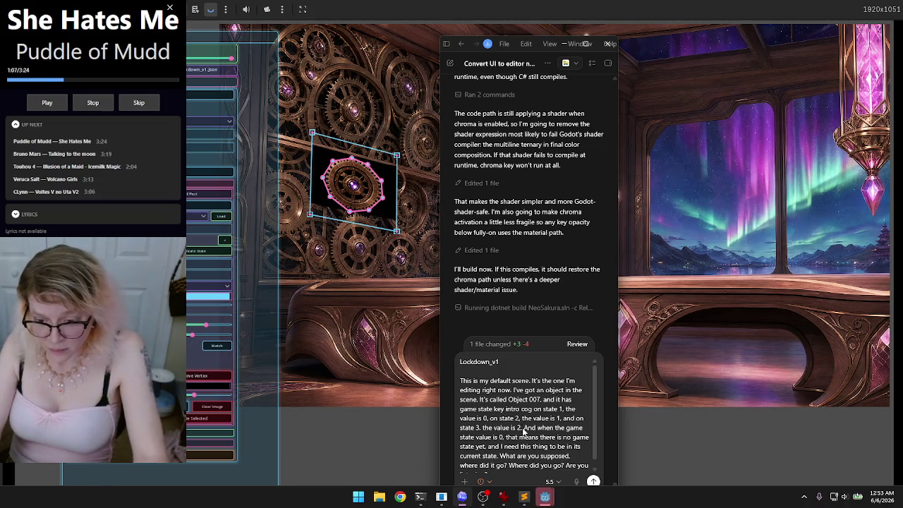
- Queue the drafted message, stop Codex's running task, and reopen the queued message for editing
{"action": "key", "text": "Return"}
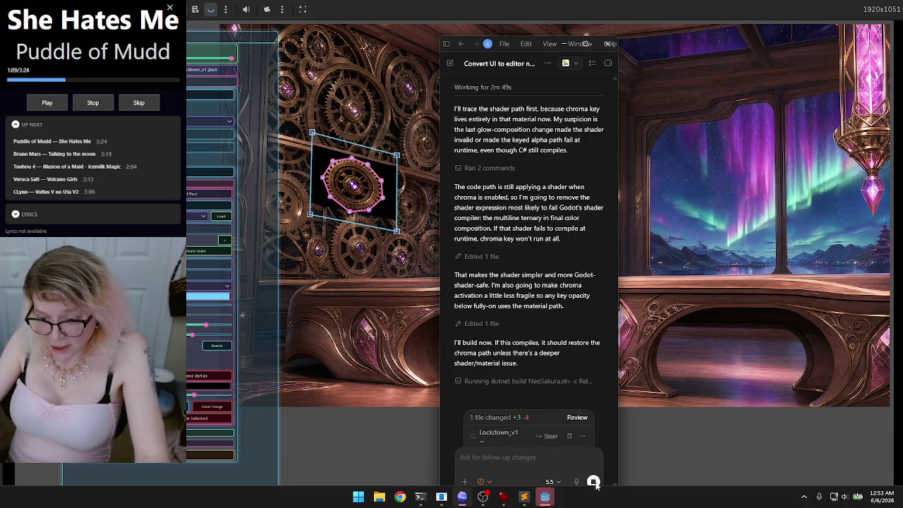
{"action": "left_click", "coordinate": [593, 482]}
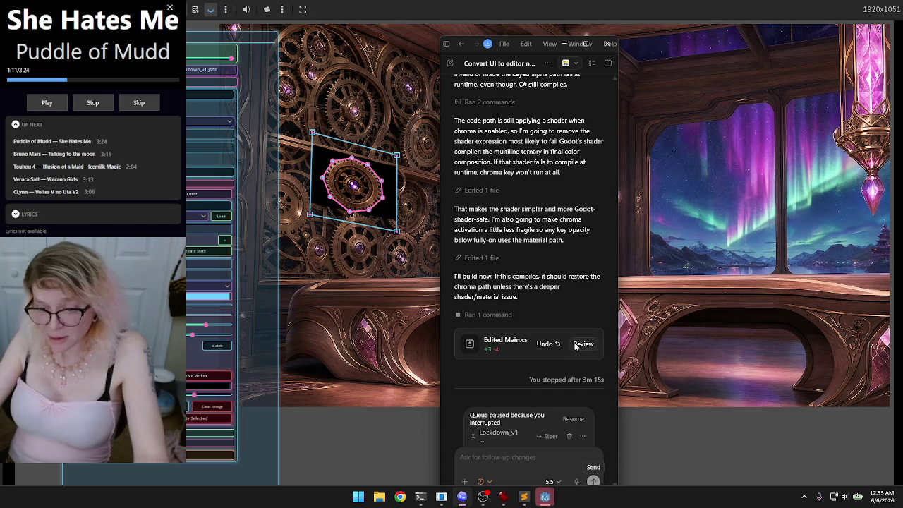
{"action": "left_click", "coordinate": [582, 435]}
{"action": "left_click", "coordinate": [564, 452]}
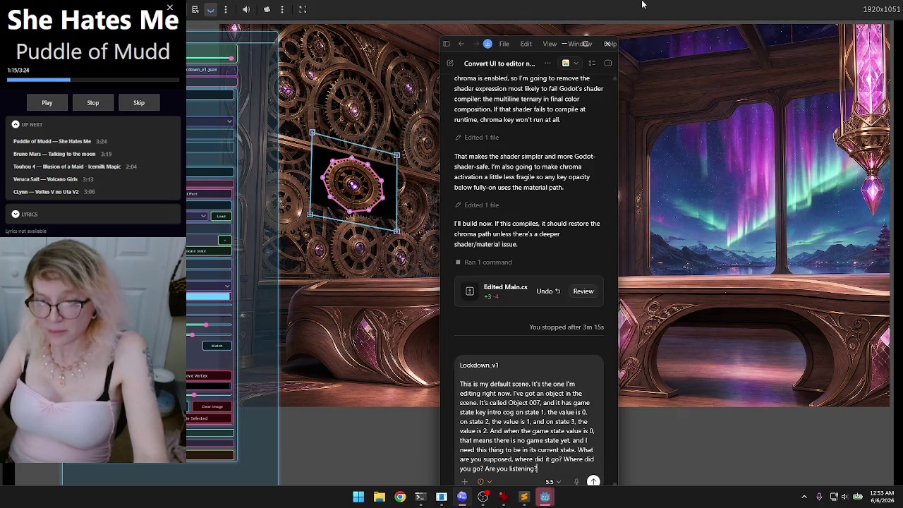
{"action": "left_click", "coordinate": [586, 45]}
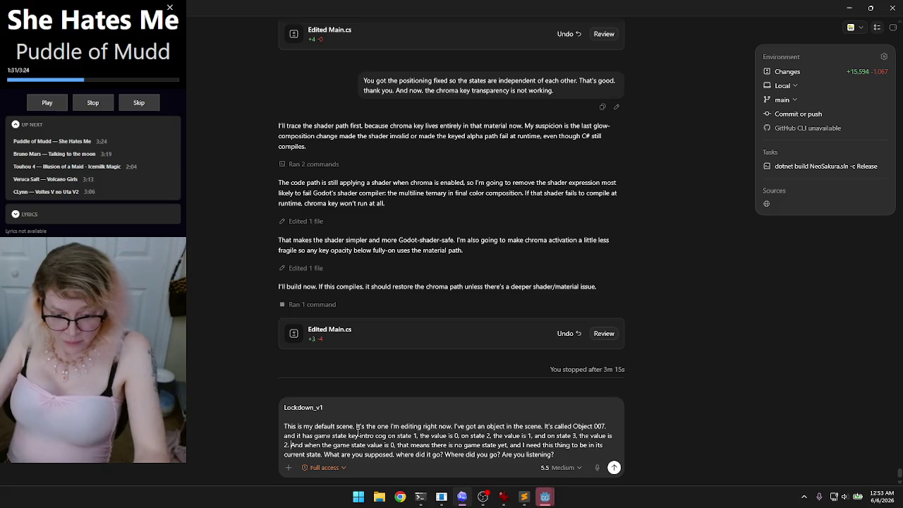
- Put the game-state sentence on its own line and move the resized chat window left
{"action": "key", "text": "shift+Return"}
{"action": "key", "text": "shift+Return"}
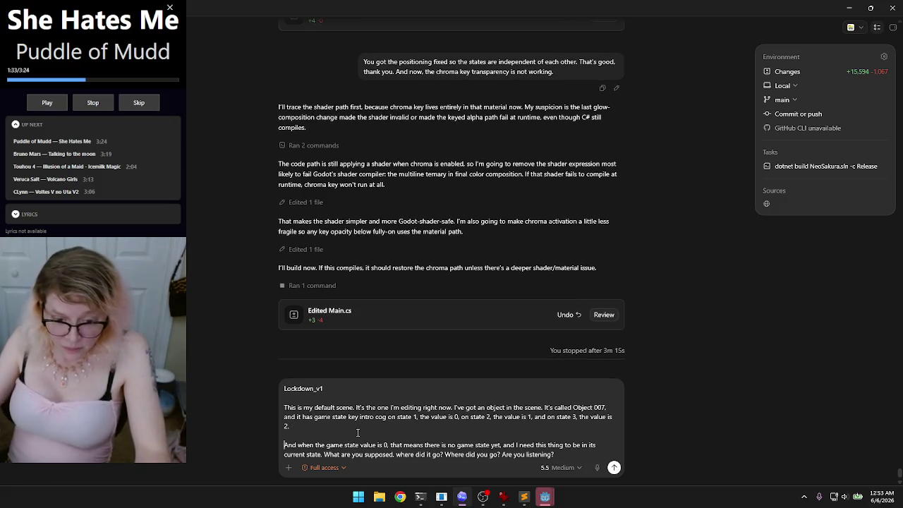
{"action": "double_click", "coordinate": [634, 4]}
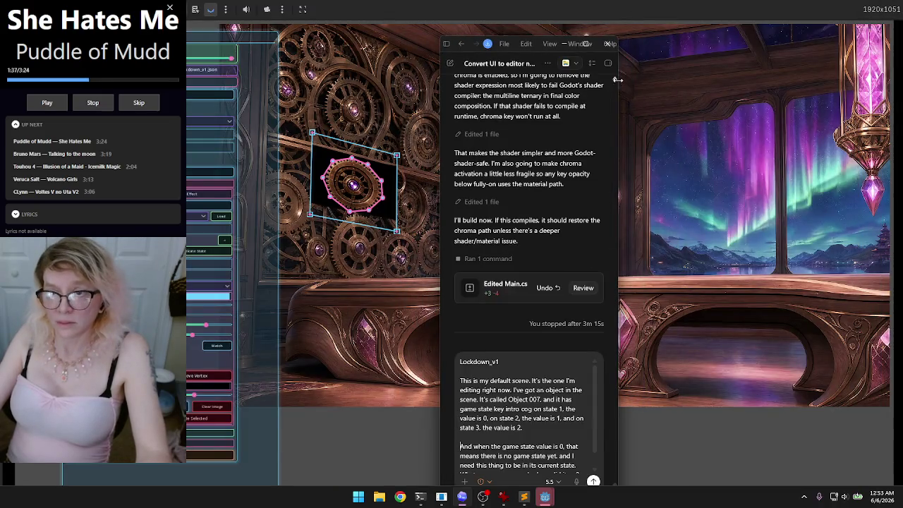
{"action": "left_click_drag", "start_coordinate": [618, 83], "coordinate": [626, 83]}
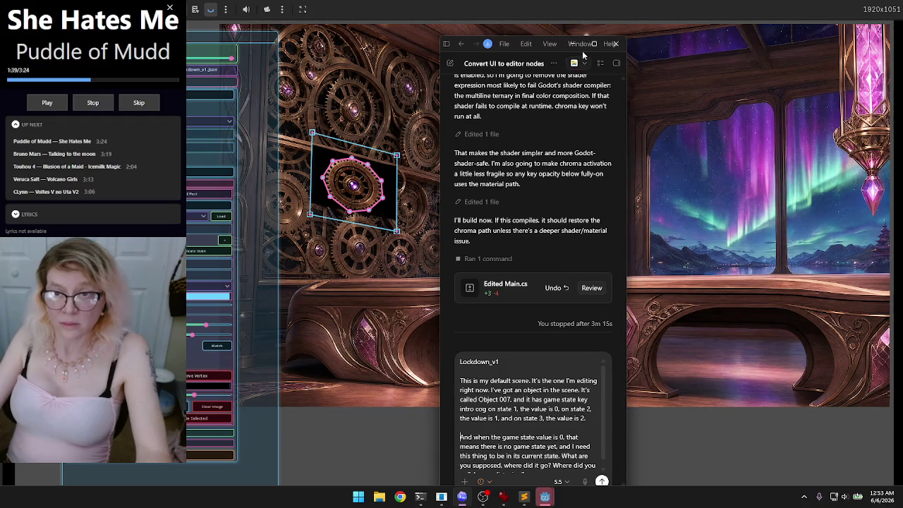
{"action": "left_click_drag", "start_coordinate": [493, 54], "coordinate": [296, 42]}
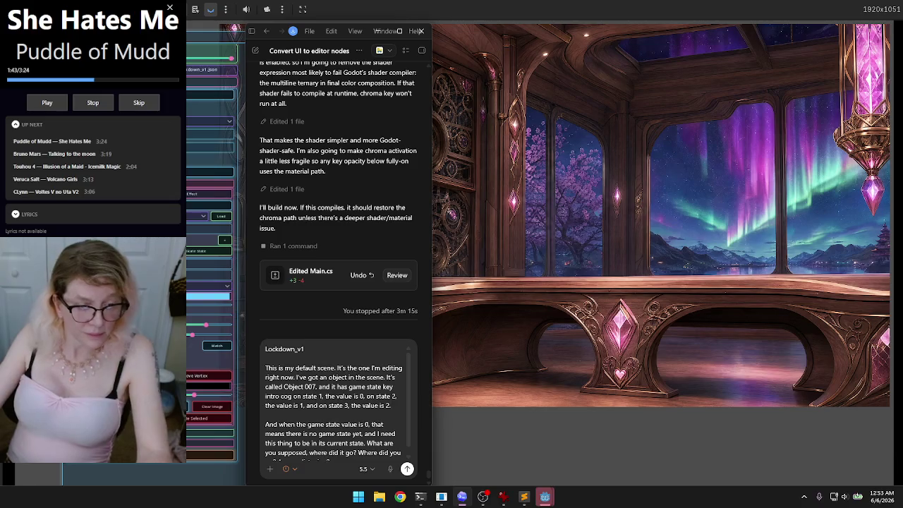
{"action": "key", "text": "ctrl+b"}
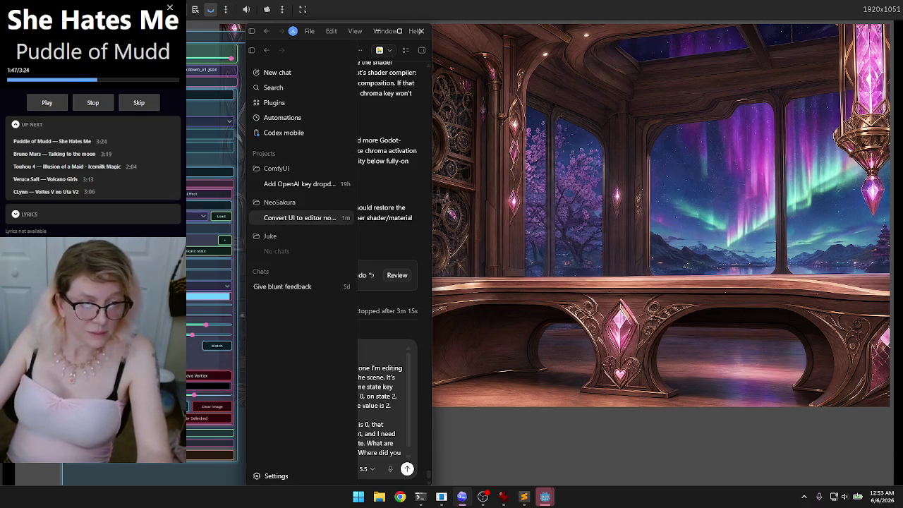
{"action": "left_click", "coordinate": [378, 413]}
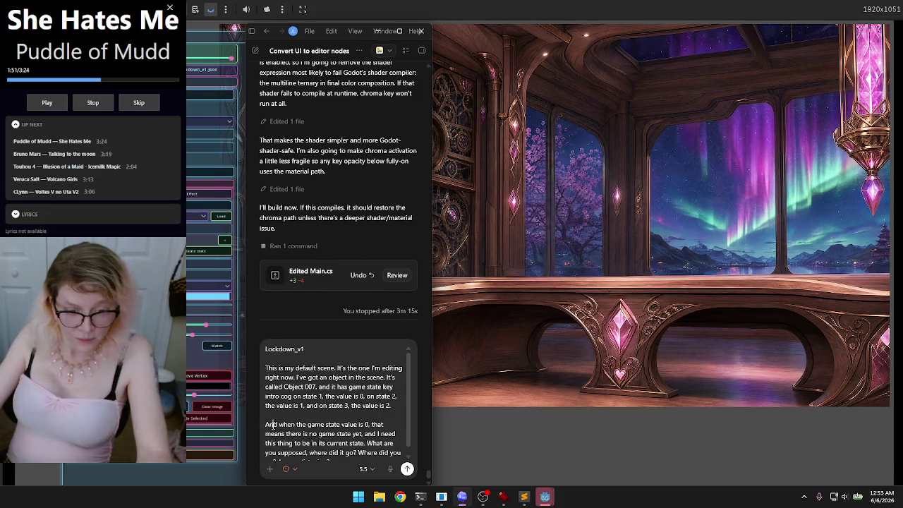
- Delete 'And' and the sentences after 'value is 0', leaving the line ending there
{"action": "key", "text": "ctrl+Delete"}
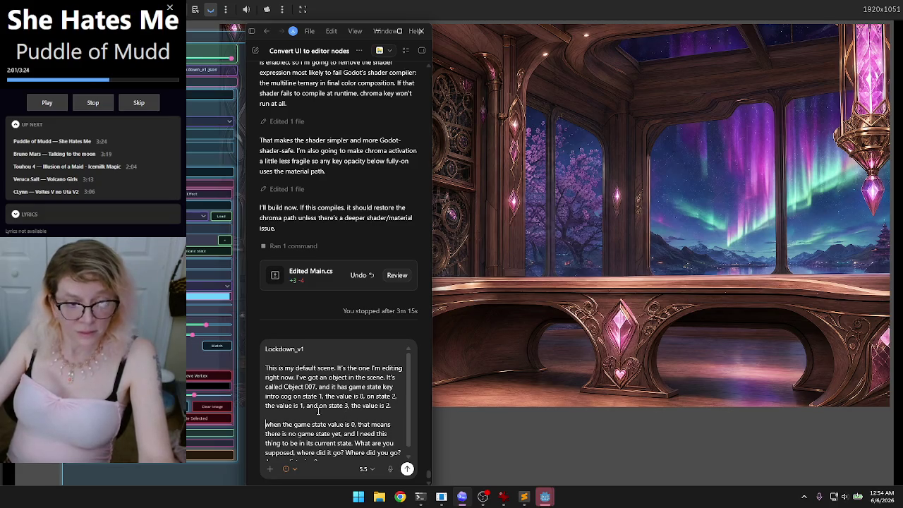
{"action": "left_click", "coordinate": [266, 426]}
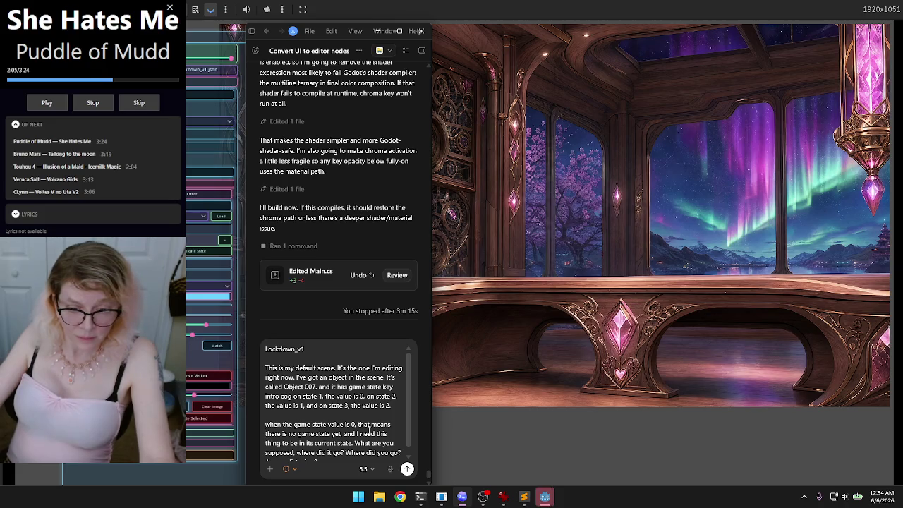
{"action": "left_click_drag", "start_coordinate": [357, 424], "coordinate": [386, 464]}
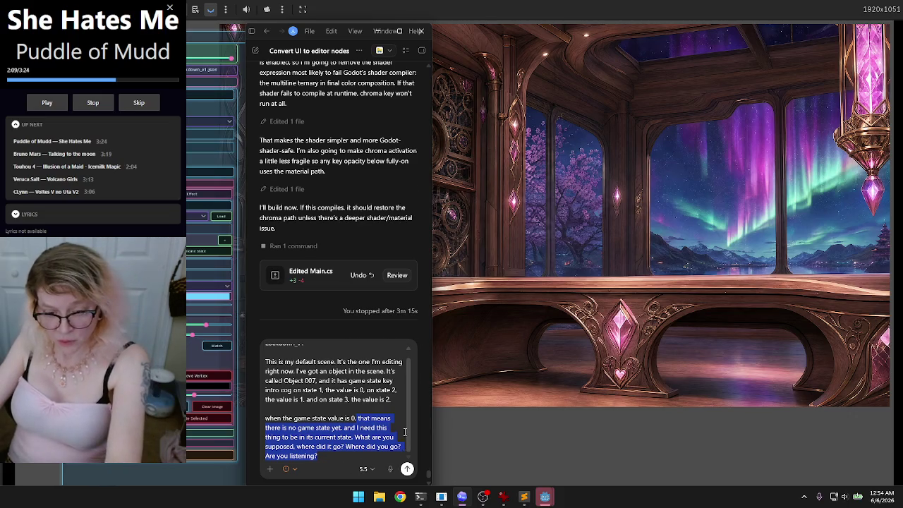
{"action": "key", "text": "BackSpace"}
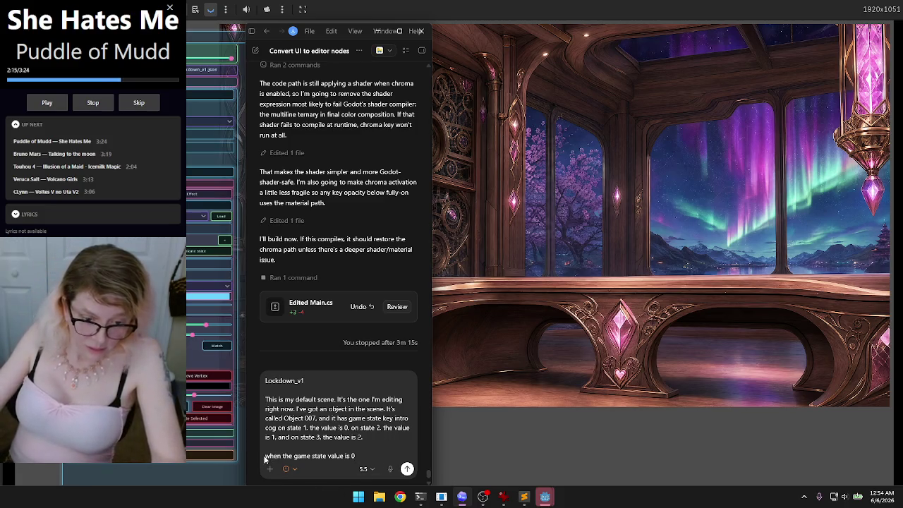
{"action": "triple_click", "coordinate": [290, 455]}
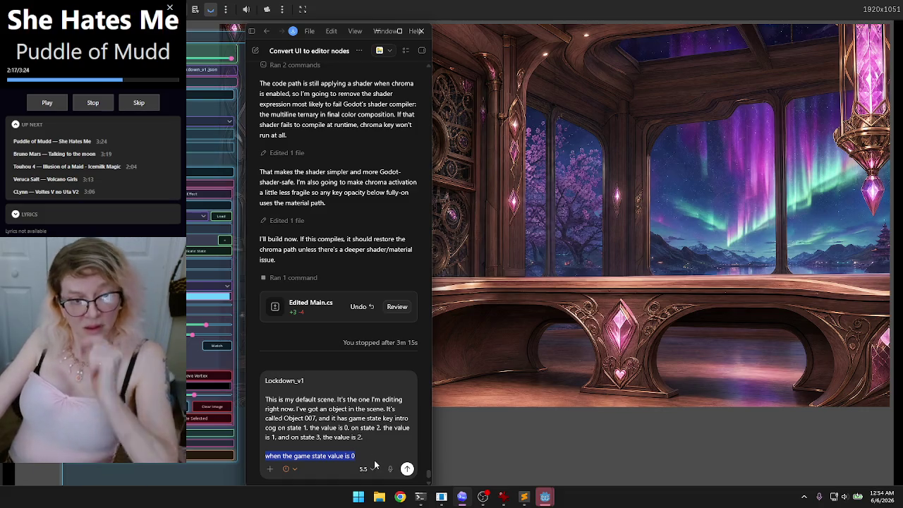
{"action": "left_click", "coordinate": [370, 455]}
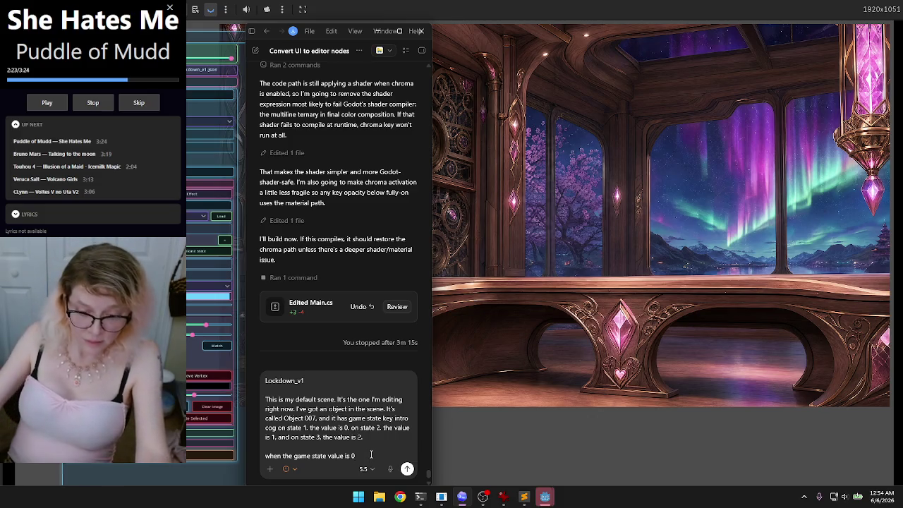
{"action": "left_click", "coordinate": [391, 473]}
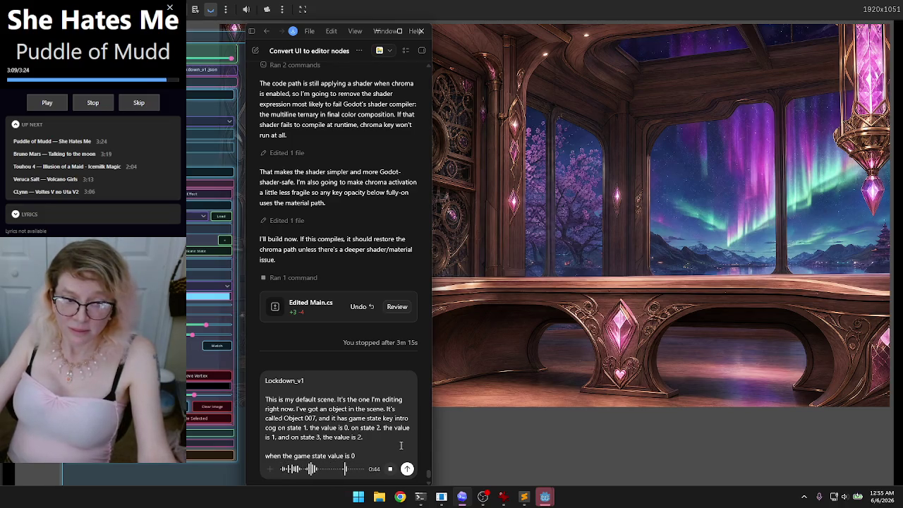
- Dictate that at game state 0, Object 007 should show state 1 but doesn't
{"action": "left_click", "coordinate": [390, 469]}
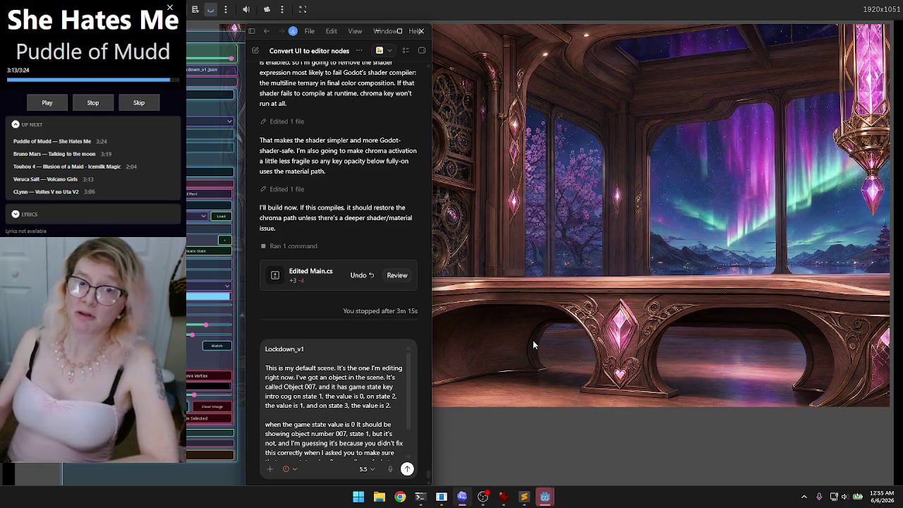
- In the game, deselect the gear object, toggle dev mode off and on, then return to Codex
{"action": "left_click", "coordinate": [497, 262]}
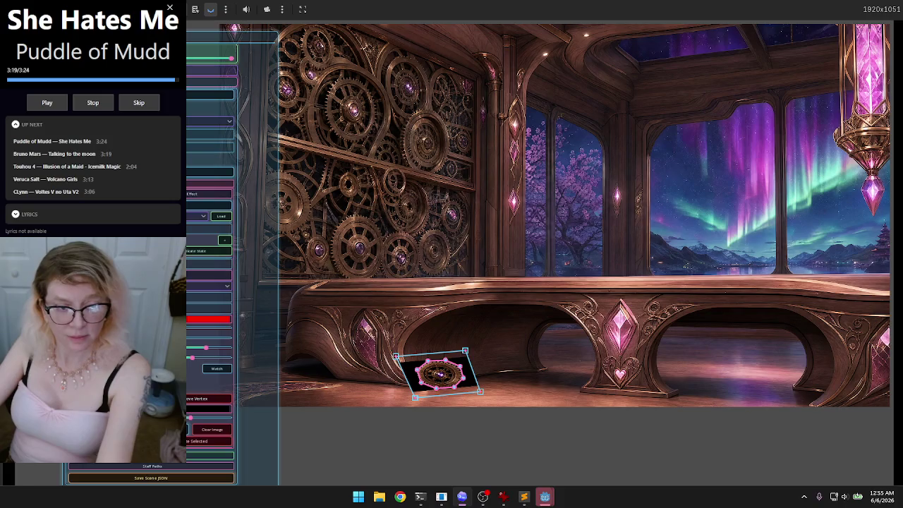
{"action": "left_click", "coordinate": [417, 239]}
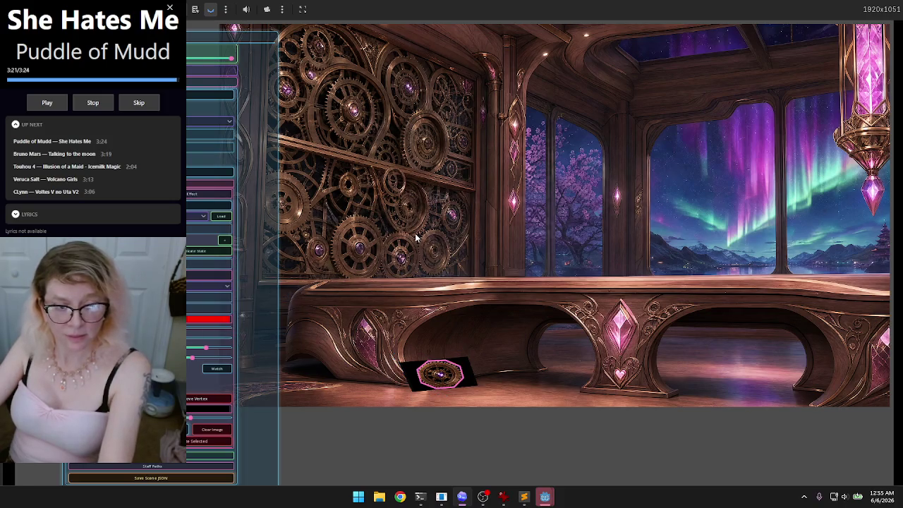
{"action": "key", "text": "Escape"}
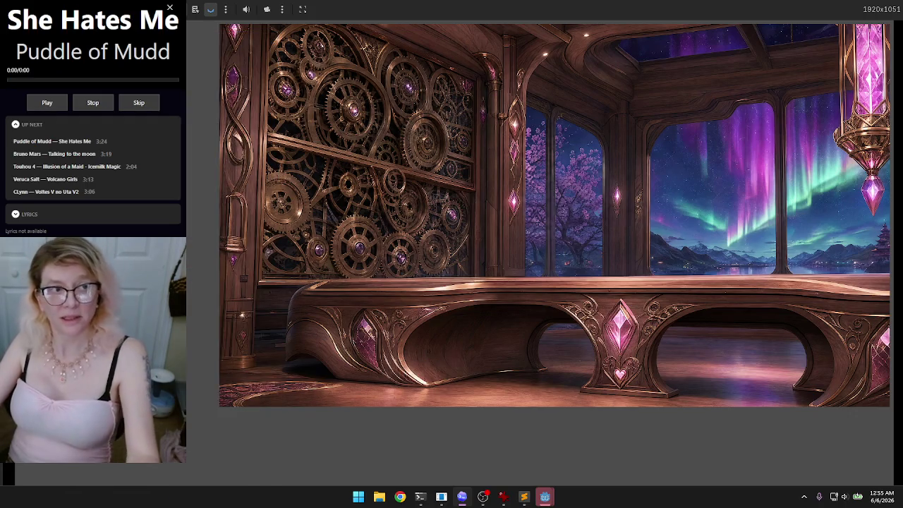
{"action": "key", "text": "Escape"}
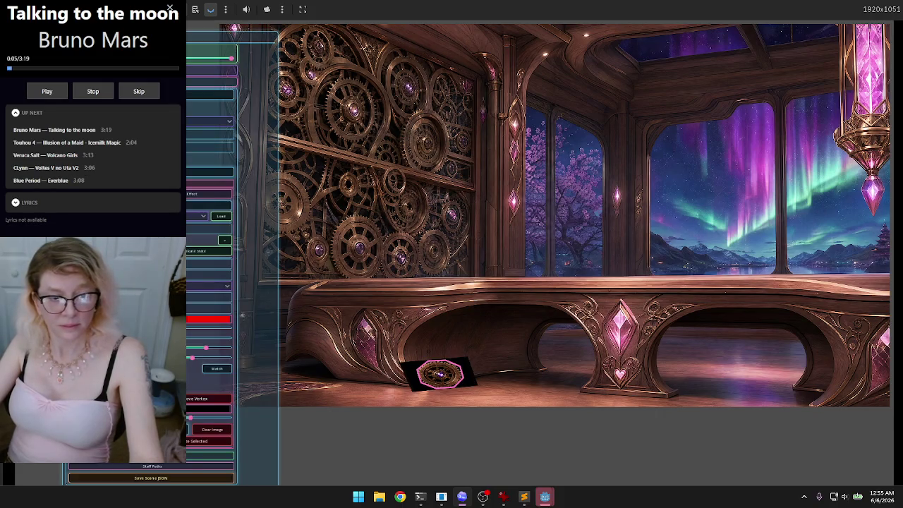
{"action": "mouse_move", "coordinate": [503, 496]}
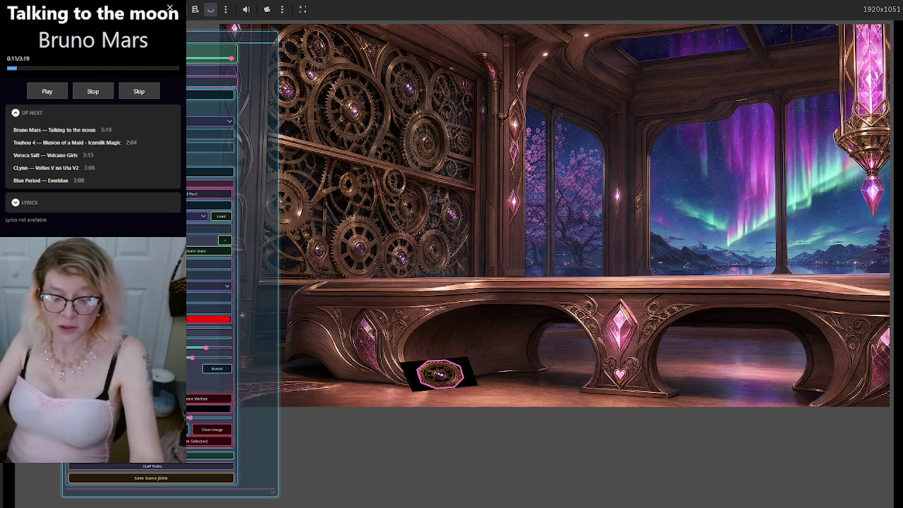
{"action": "key", "text": "alt+Tab"}
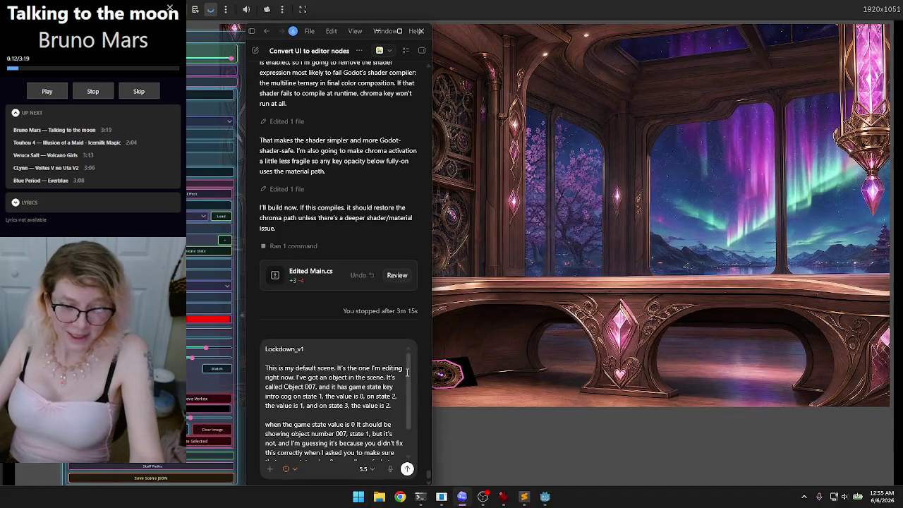
- Clear the long draft message and dictate a fresh message with Ctrl+M
{"action": "scroll", "coordinate": [409, 389], "scroll_direction": "down", "scroll_amount": 1}
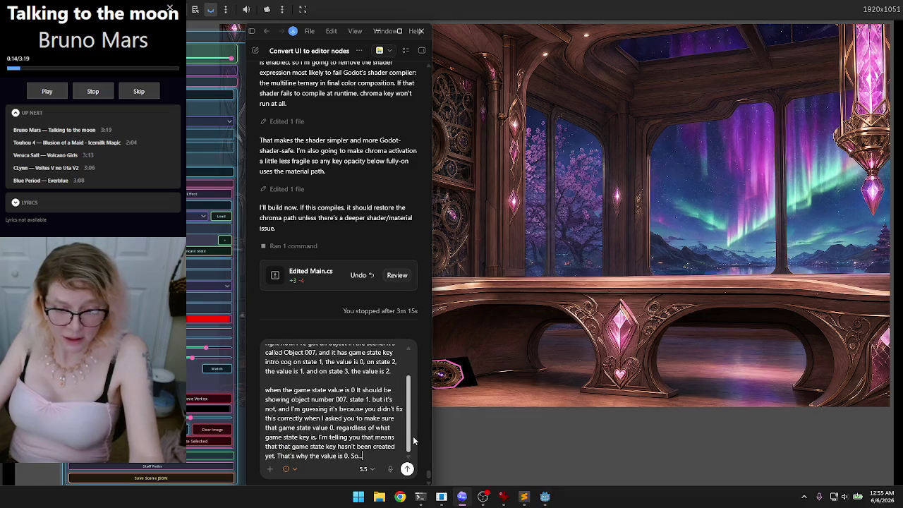
{"action": "triple_click", "coordinate": [353, 448]}
{"action": "key", "text": "ctrl+a"}
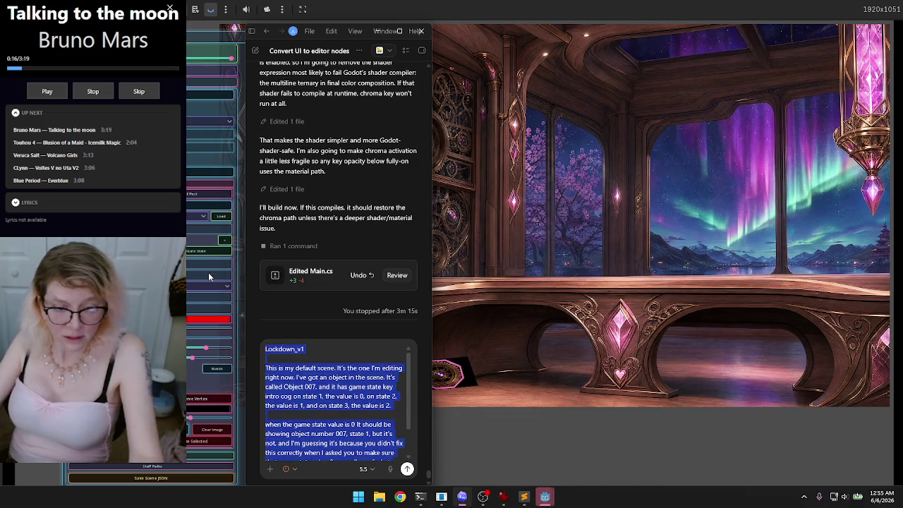
{"action": "key", "text": "Return"}
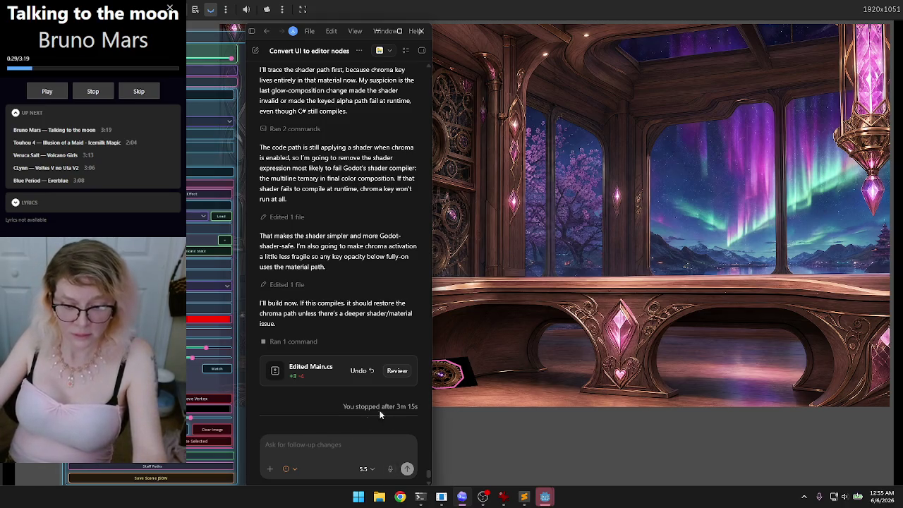
{"action": "key", "text": "ctrl+m"}
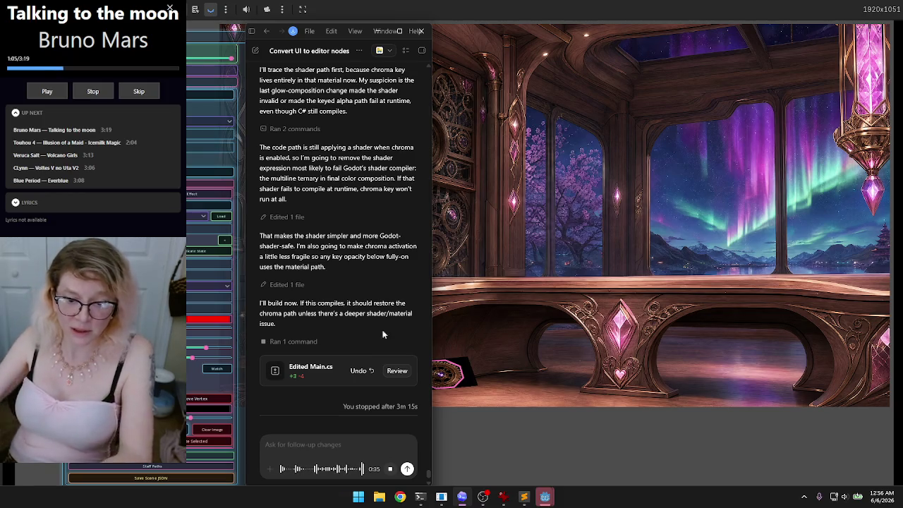
{"action": "left_click", "coordinate": [407, 468]}
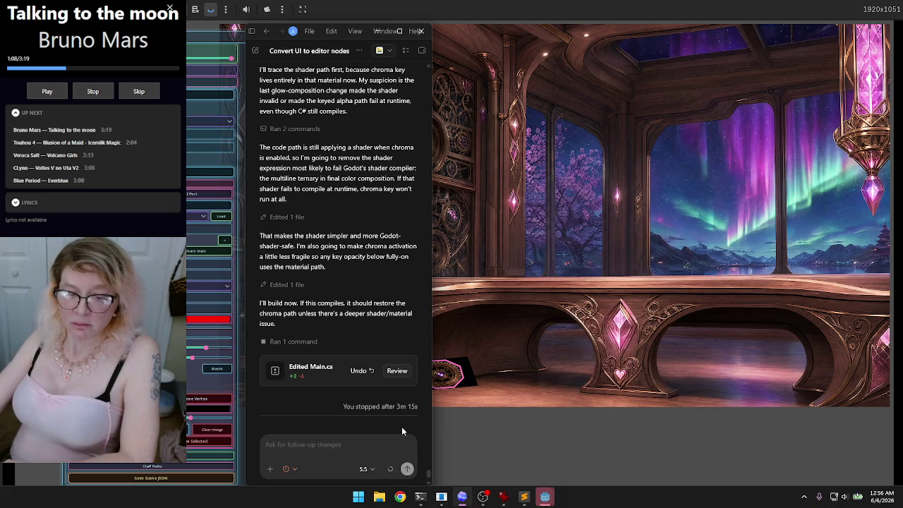
- Send the question asking why Object 007 disappears outside dev mode, without writing code
{"action": "left_click", "coordinate": [407, 469]}
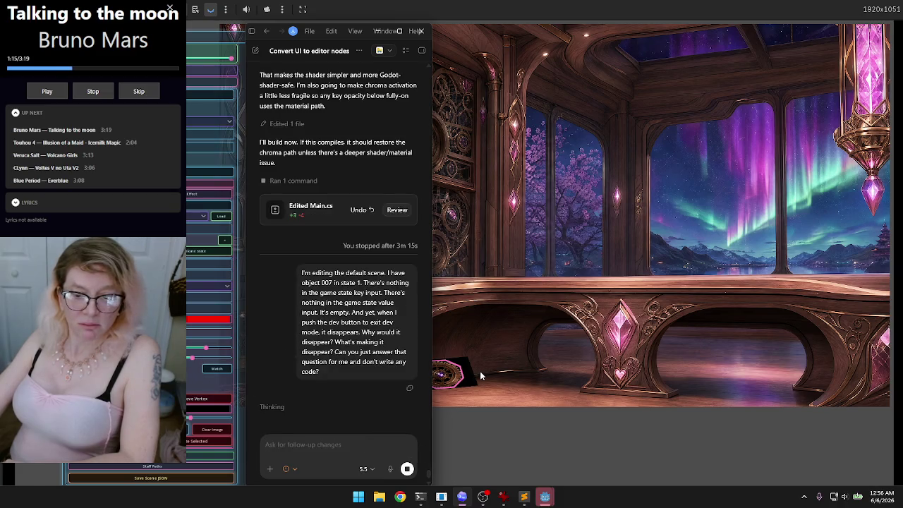
{"action": "mouse_move", "coordinate": [543, 502]}
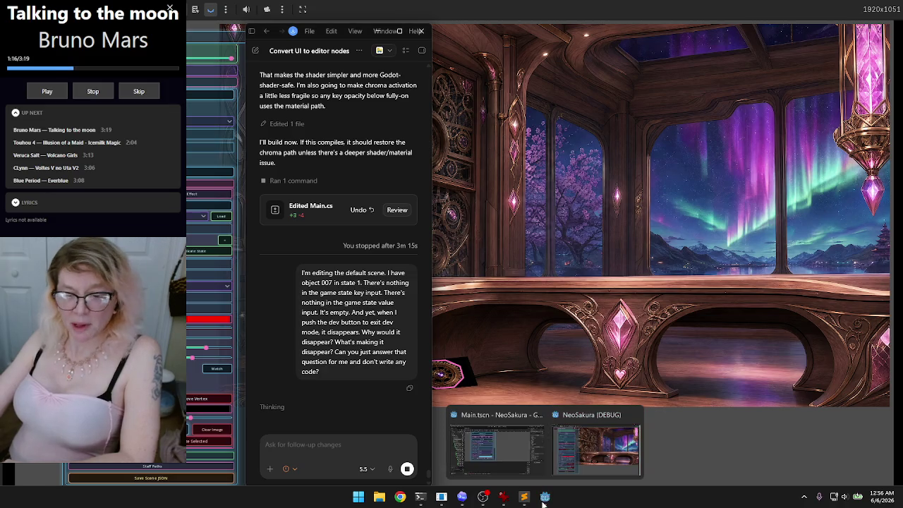
{"action": "left_click", "coordinate": [280, 445]}
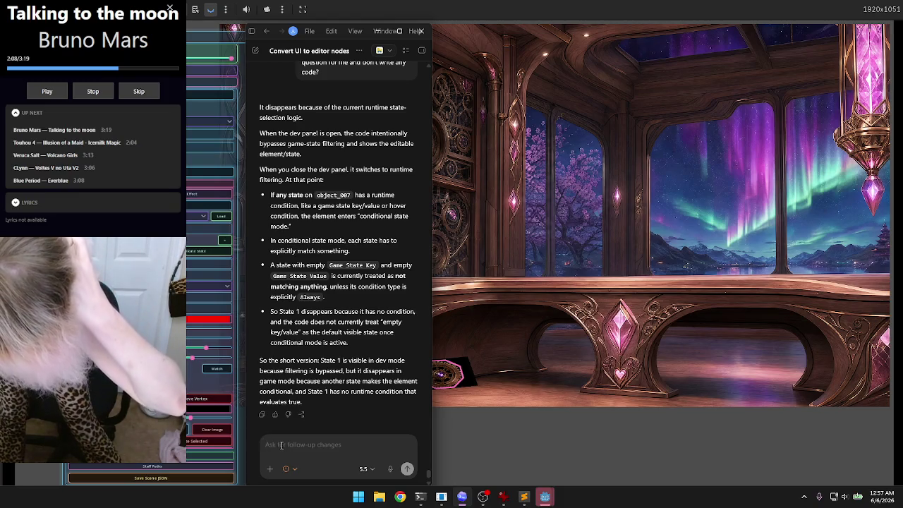
- Start voice dictation of a follow-up message in the Codex input box
{"action": "left_click", "coordinate": [281, 446]}
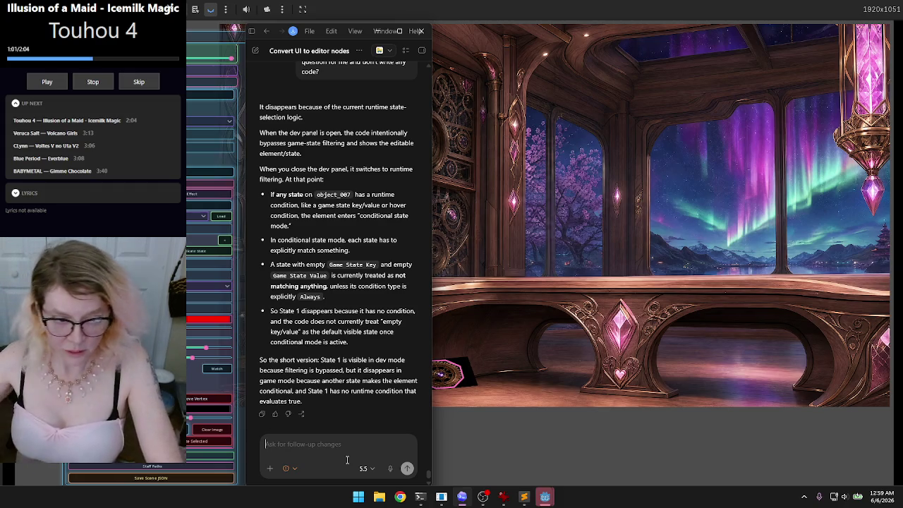
{"action": "left_click", "coordinate": [391, 469]}
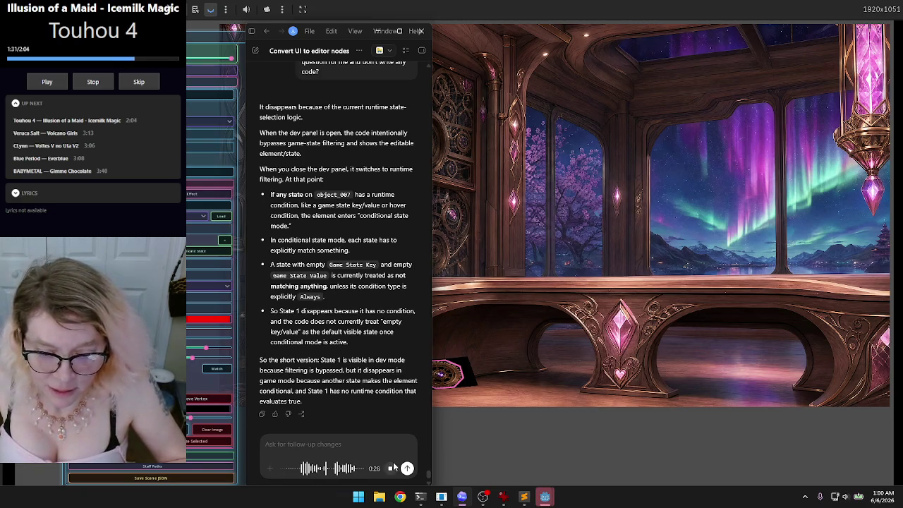
- Edit the dictated draft to read that an empty game state key and value mean always displayed
{"action": "left_click", "coordinate": [391, 469]}
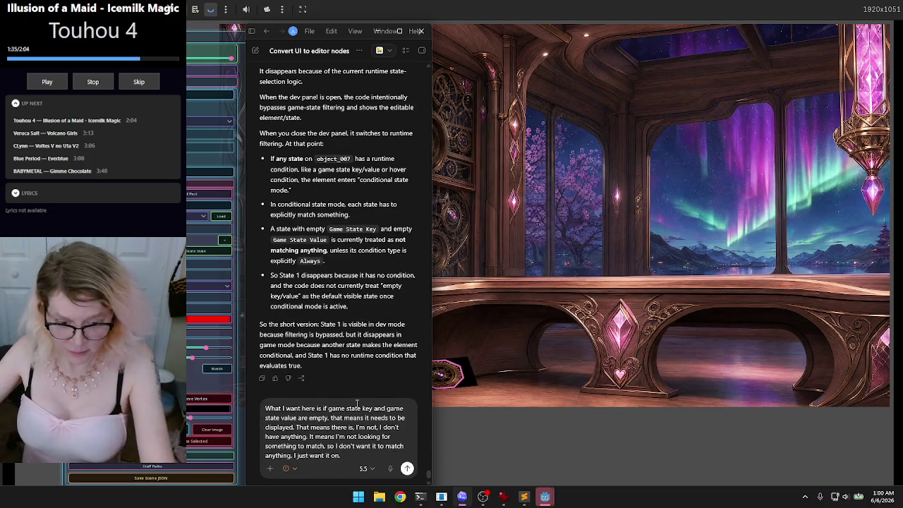
{"action": "left_click", "coordinate": [322, 407]}
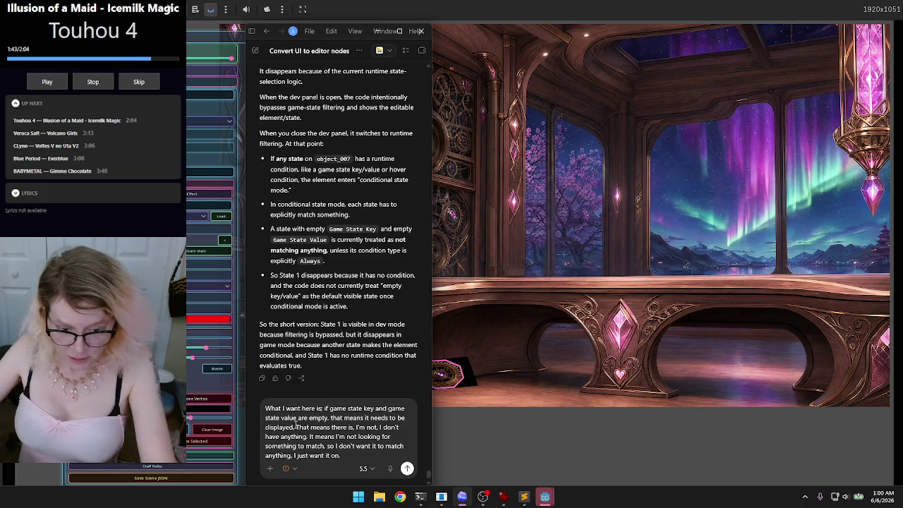
{"action": "mouse_move", "coordinate": [296, 427]}
{"action": "left_mouse_down"}
{"action": "mouse_move", "coordinate": [339, 436]}
{"action": "mouse_move", "coordinate": [282, 446]}
{"action": "mouse_move", "coordinate": [349, 445]}
{"action": "mouse_move", "coordinate": [335, 446]}
{"action": "left_mouse_up"}
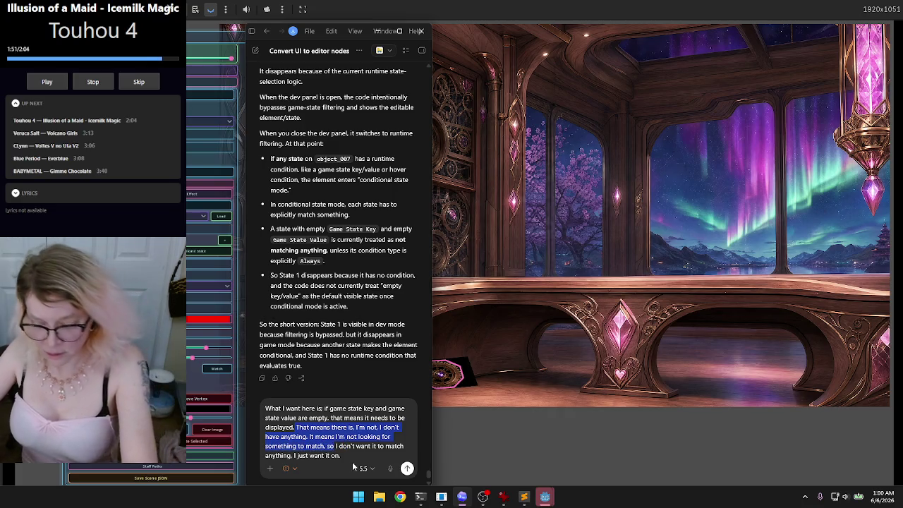
{"action": "key", "text": "BackSpace"}
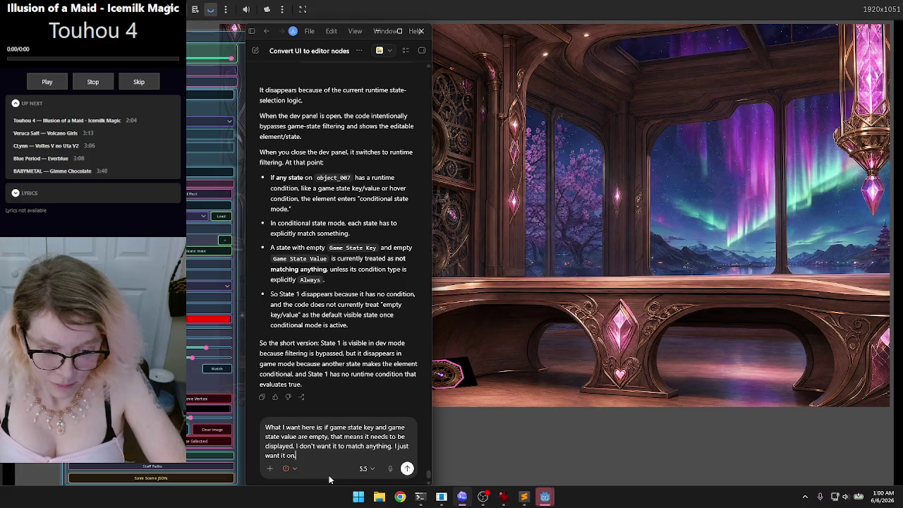
{"action": "key", "text": "shift+Return"}
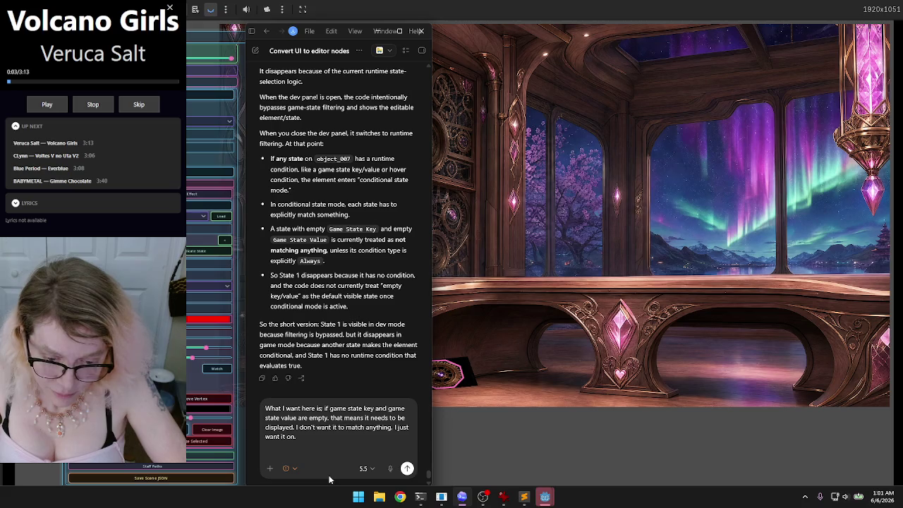
- Ask Codex what happens with Game State Key your_FACE and Game State Value 0
{"action": "key", "text": "super+h"}
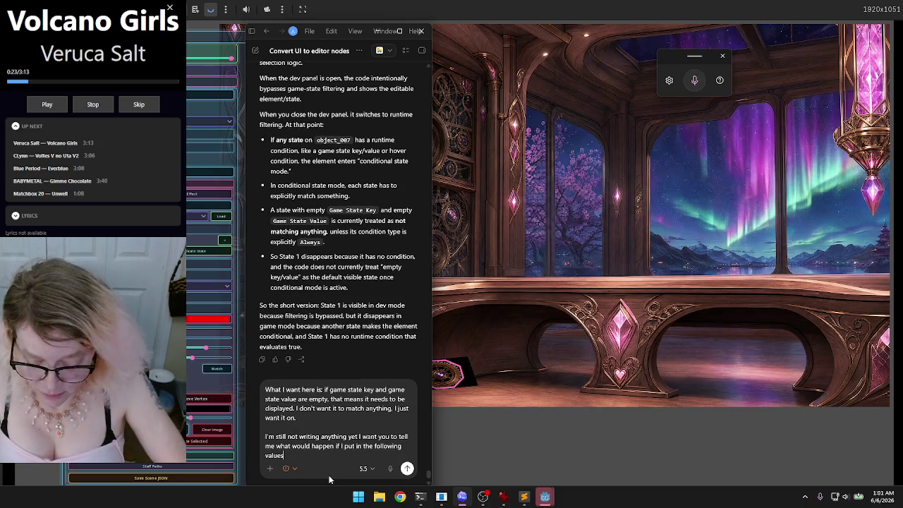
{"action": "type", "text": ":"}
{"action": "key", "text": "shift+Return"}
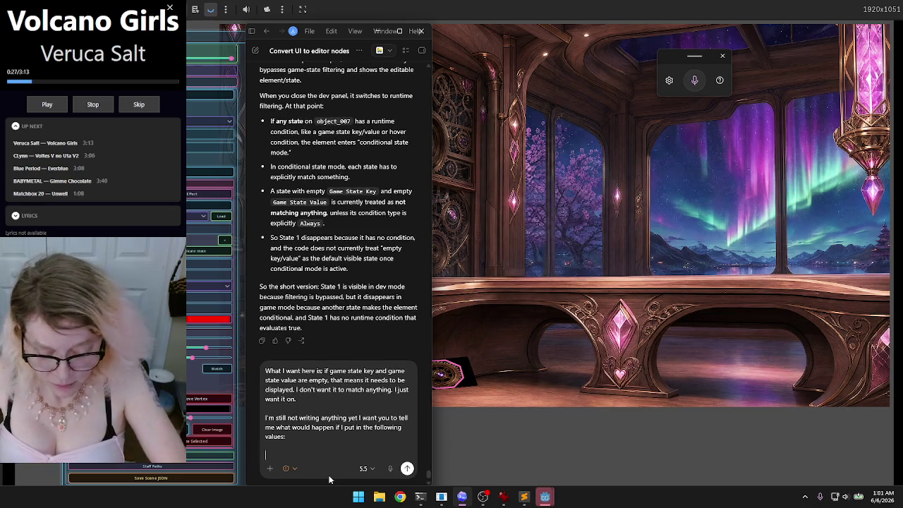
{"action": "type", "text": "G"}
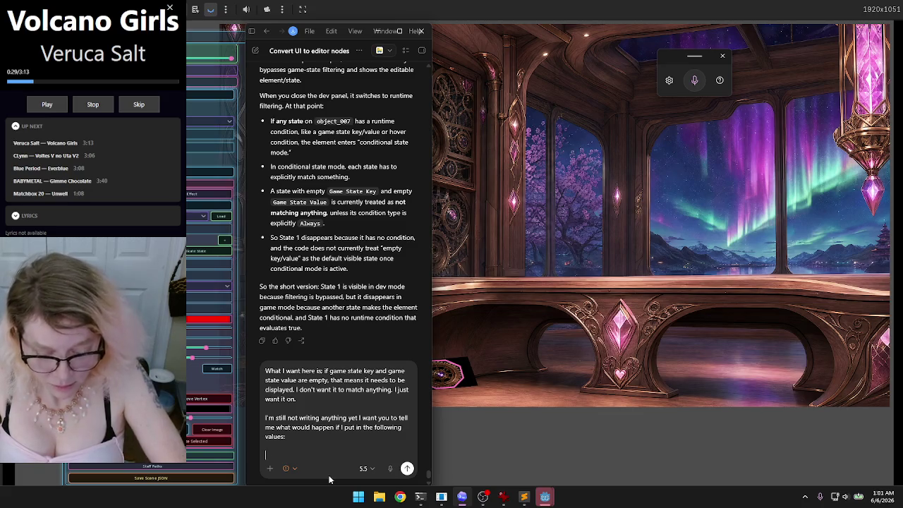
{"action": "type", "text": "ame Stat"}
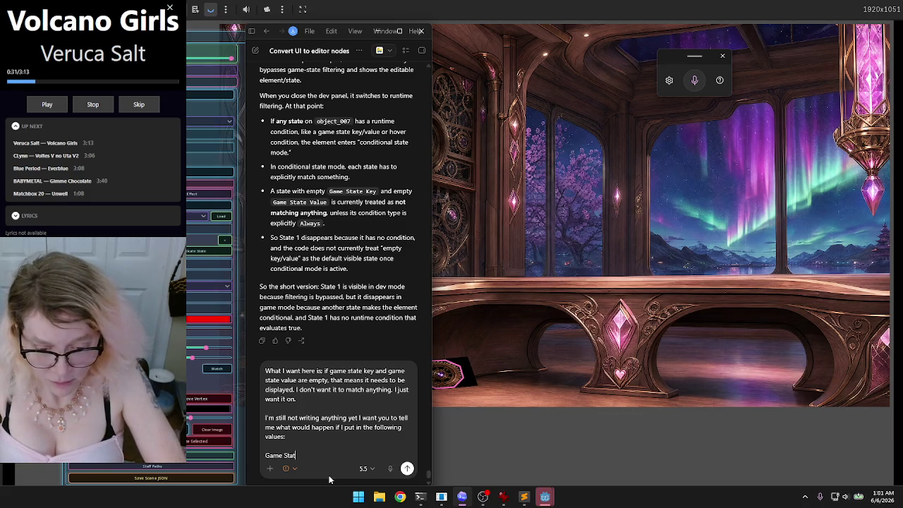
{"action": "type", "text": "e Key"}
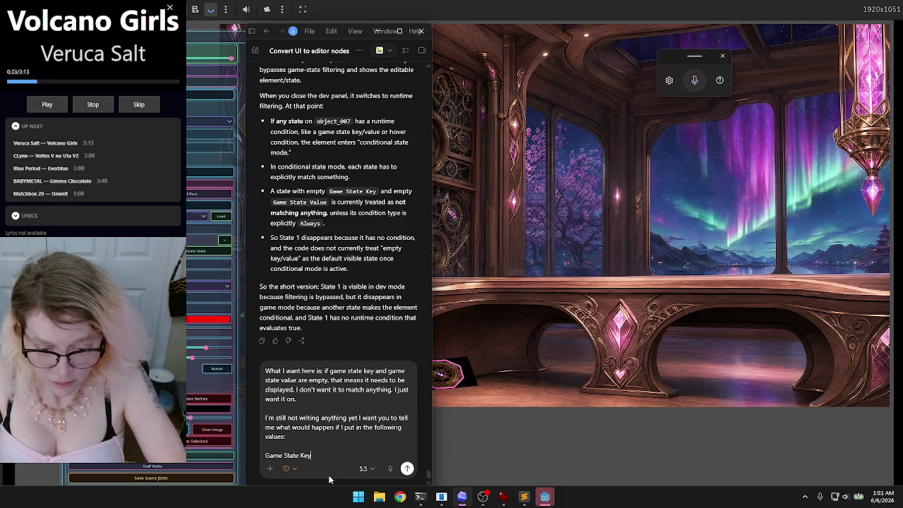
{"action": "type", "text": ": your_P"}
{"action": "key", "text": "BackSpace"}
{"action": "type", "text": "FACE"}
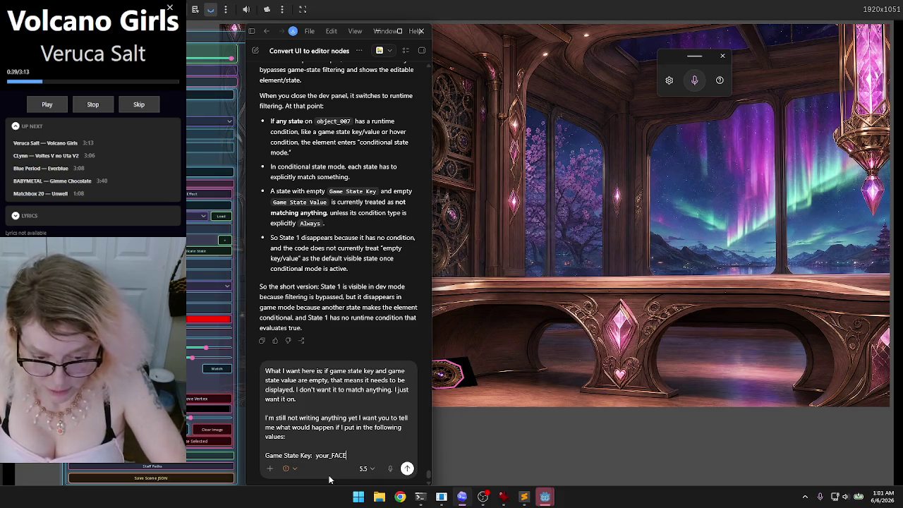
{"action": "key", "text": "shift+Return"}
{"action": "type", "text": "G"}
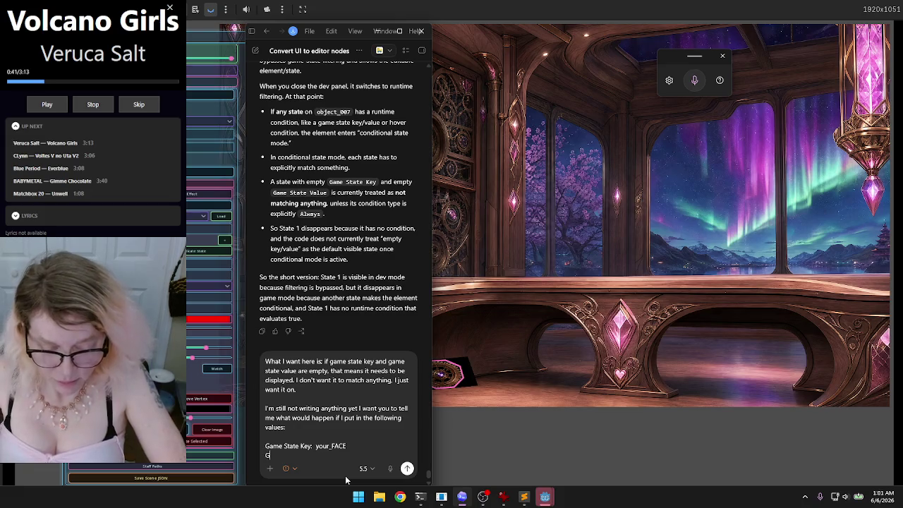
{"action": "type", "text": "ame Stat"}
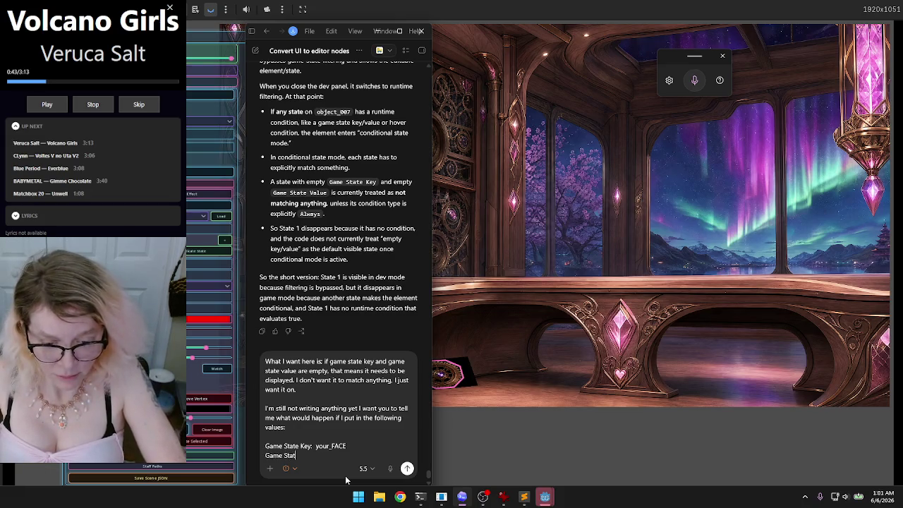
{"action": "type", "text": "e Value: 0"}
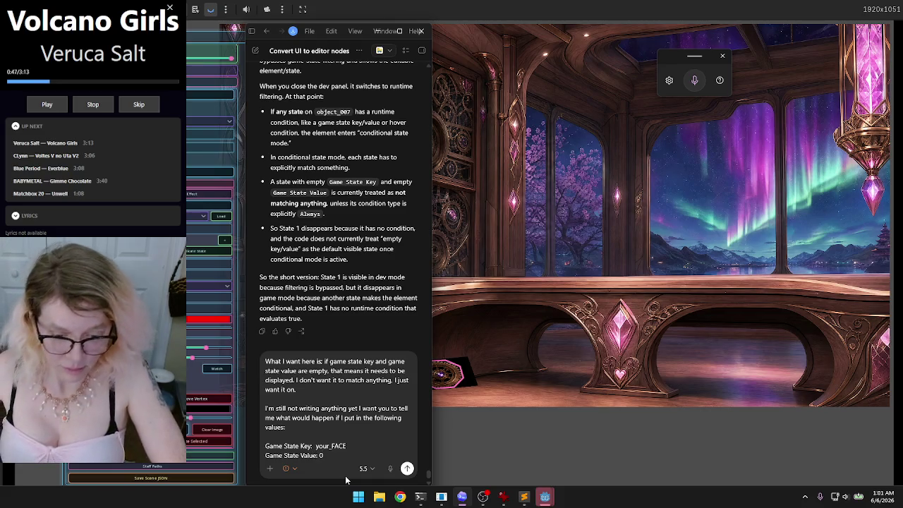
{"action": "key", "text": "Return"}
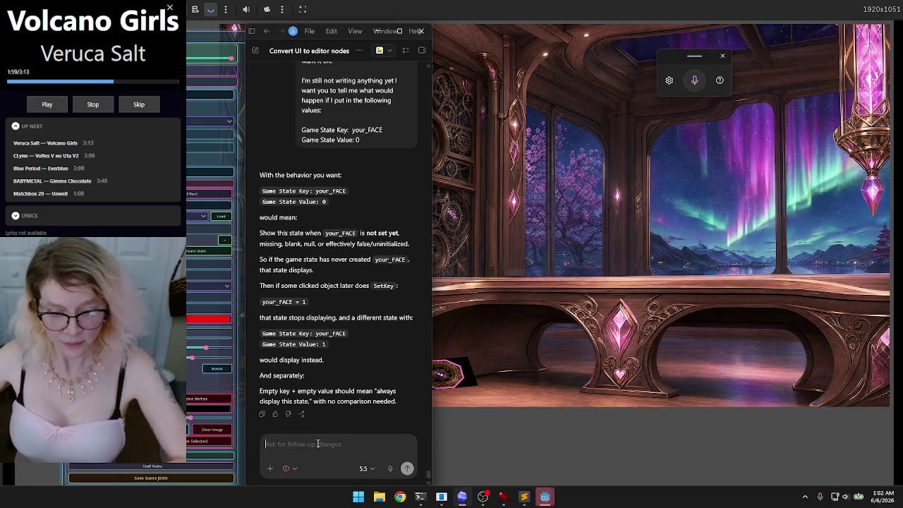
- Discard the half-typed 'perfect' reply and dismiss the Start menu
{"action": "type", "text": "perfect"}
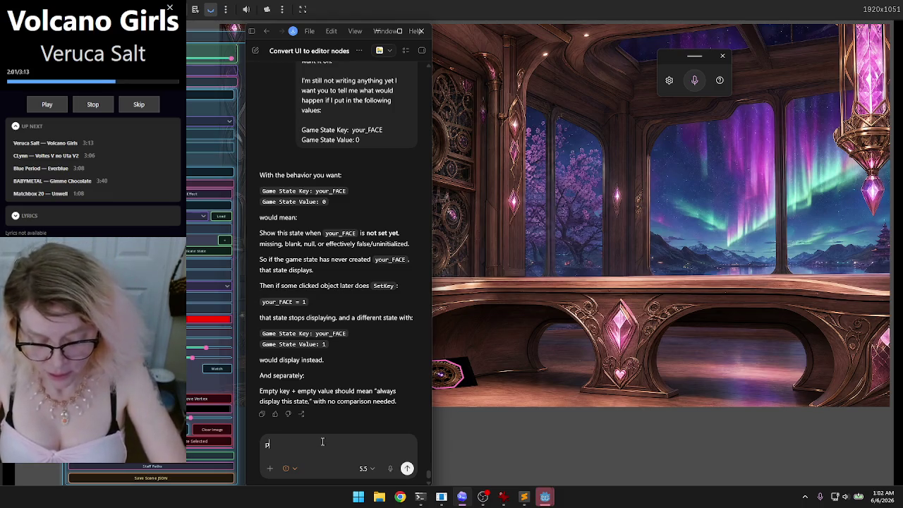
{"action": "key", "text": "BackSpace"}
{"action": "key", "text": "BackSpace"}
{"action": "key", "text": "BackSpace"}
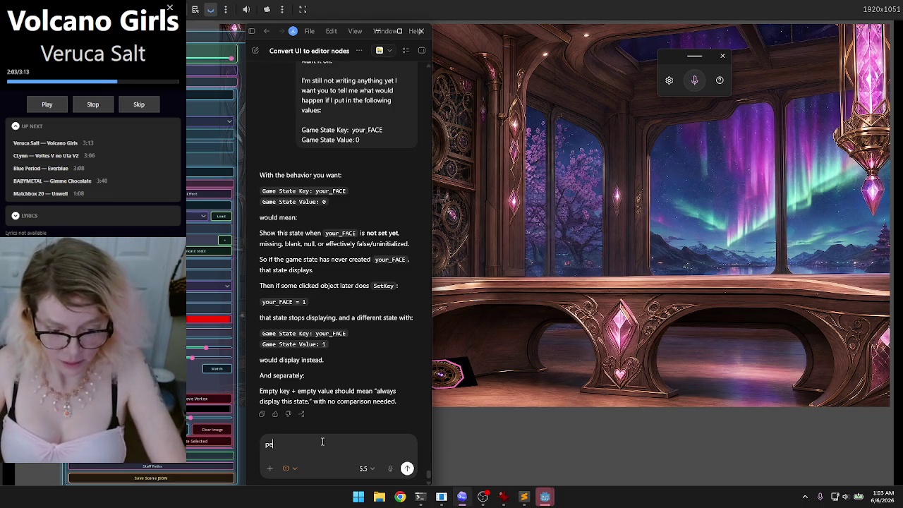
{"action": "key", "text": "BackSpace"}
{"action": "left_click", "coordinate": [358, 497]}
{"action": "key", "text": "Escape"}
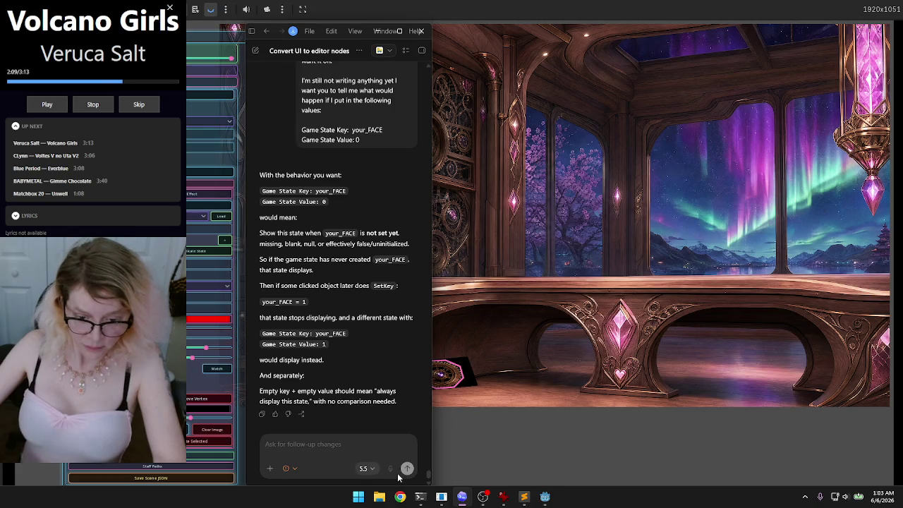
- Send a dictated reply to Codex, then approve the fix with 'ok, do it'
{"action": "key", "text": "ctrl+m"}
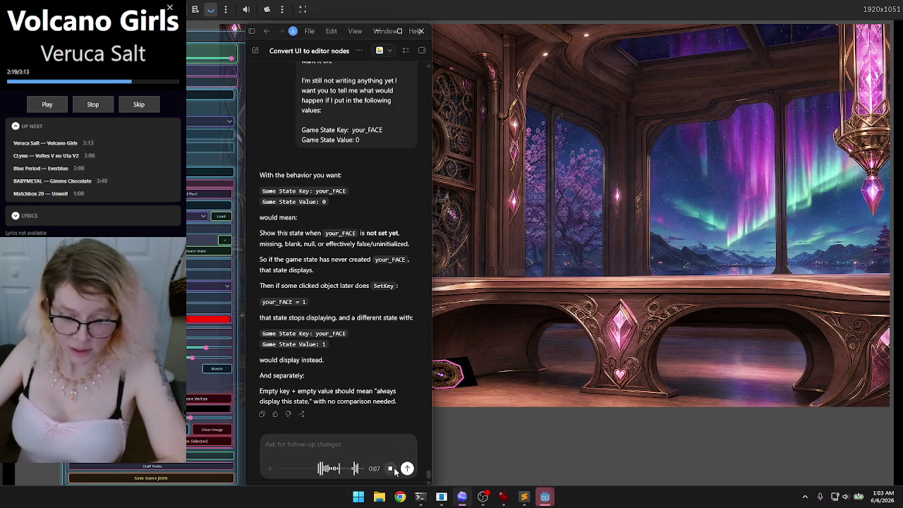
{"action": "left_click", "coordinate": [391, 470]}
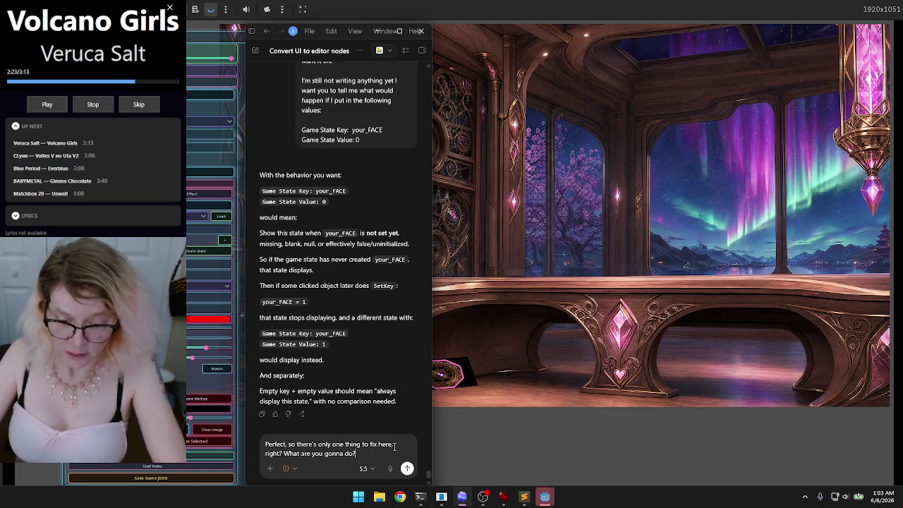
{"action": "key", "text": "Return"}
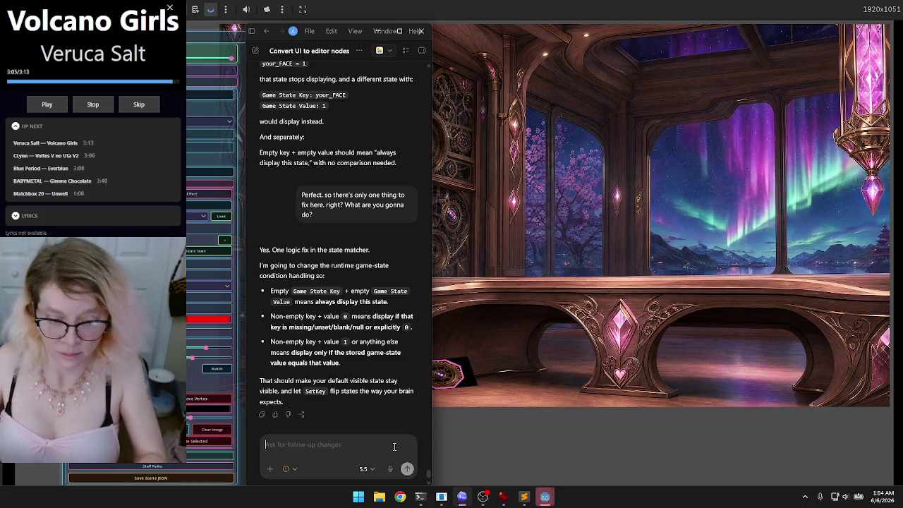
{"action": "type", "text": "ok, do it"}
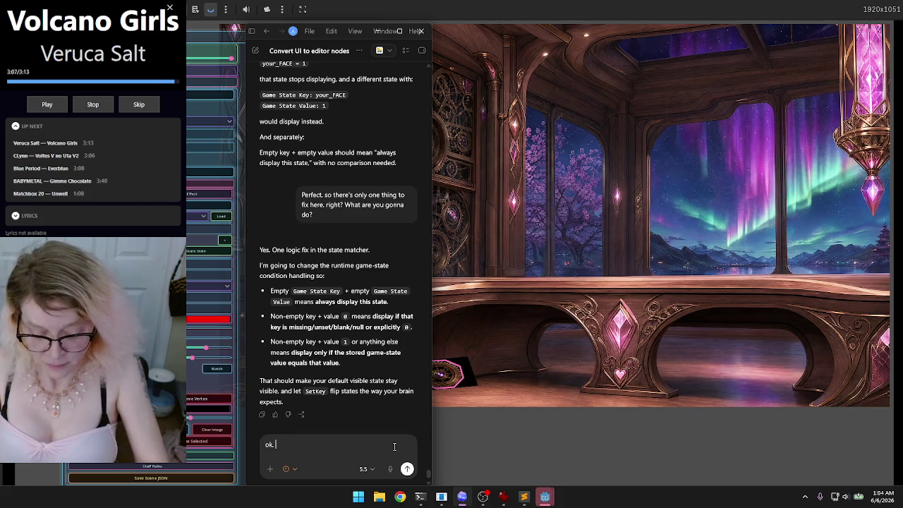
{"action": "key", "text": "Return"}
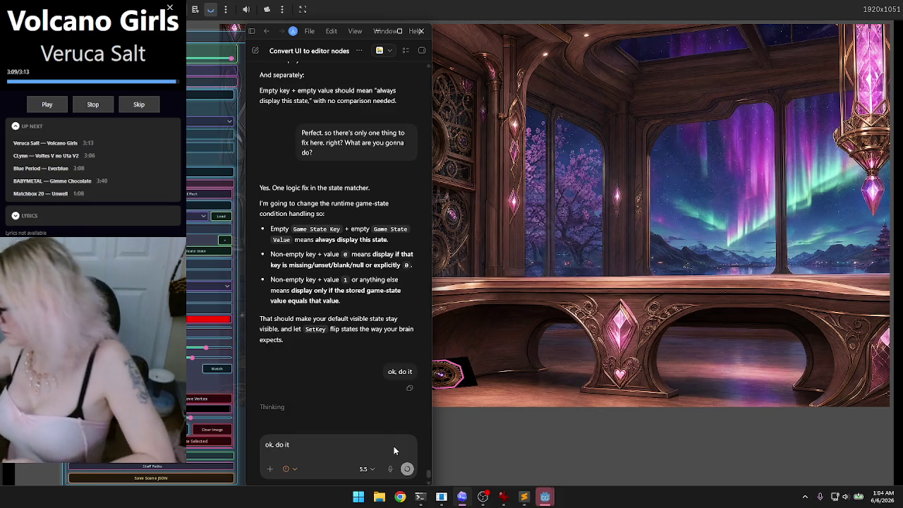
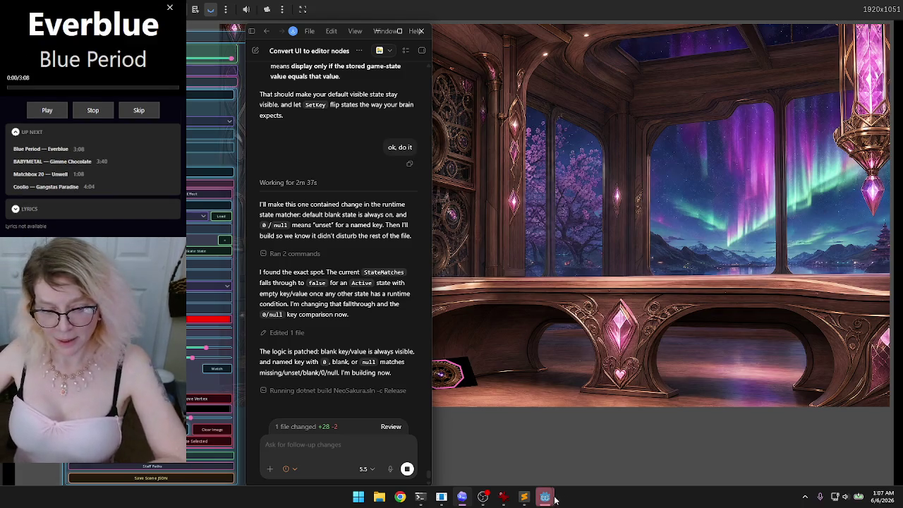
- Bring the running NeoSakura game window in front of the Codex chat
{"action": "mouse_move", "coordinate": [558, 498]}
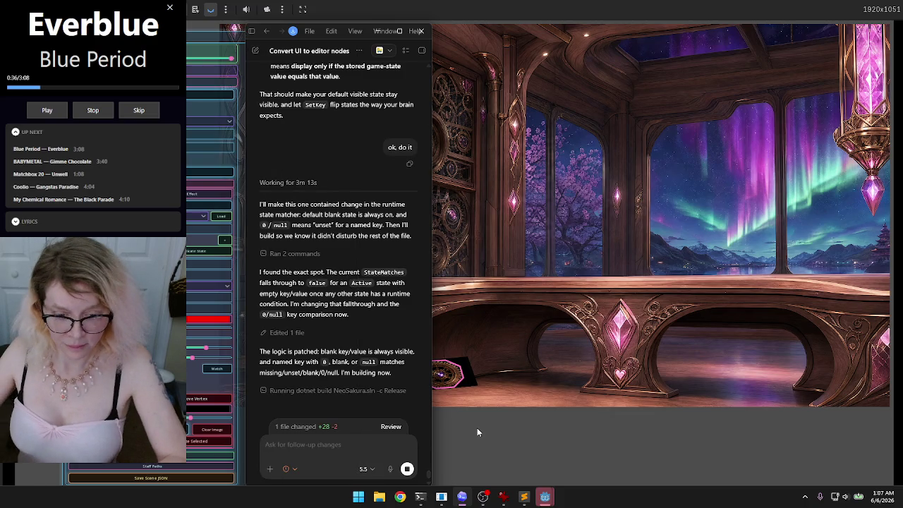
{"action": "left_click", "coordinate": [899, 14]}
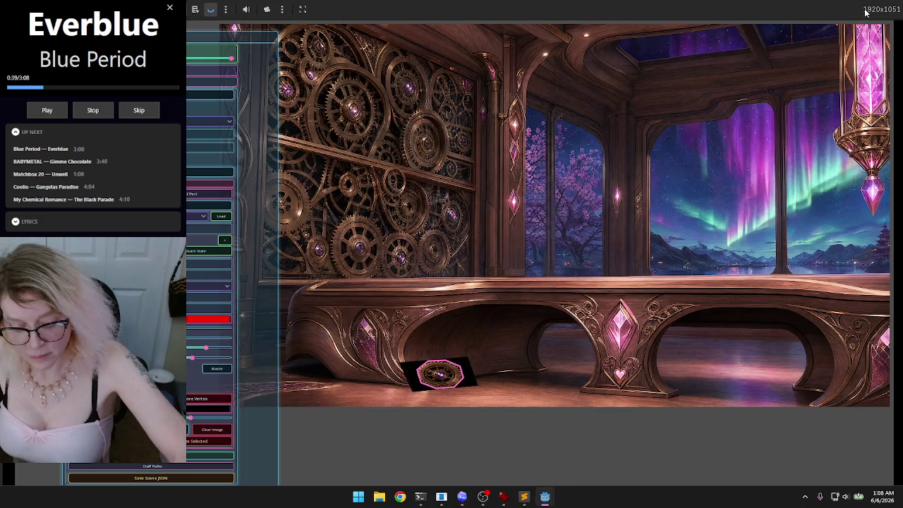
- Back in Godot, shift the Codex chat aside to read its build report, then send it behind the editor
{"action": "left_click", "coordinate": [865, 12]}
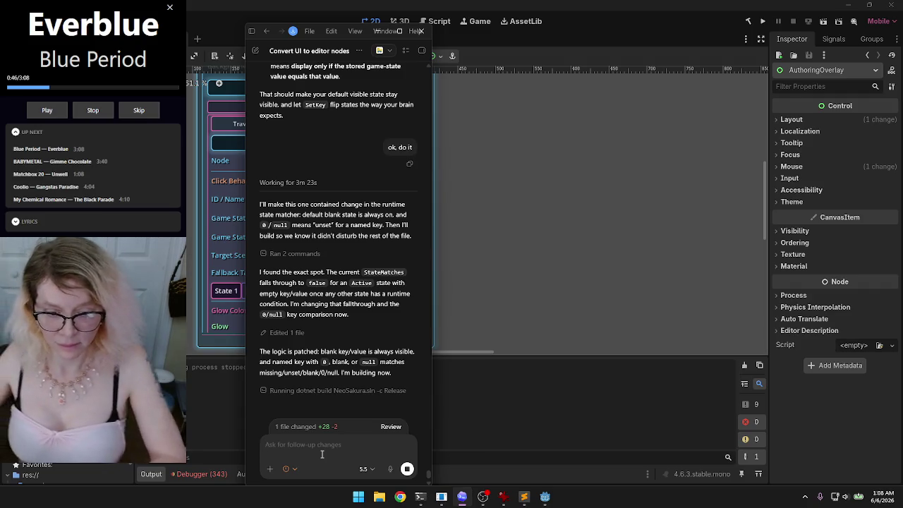
{"action": "left_click_drag", "start_coordinate": [304, 42], "coordinate": [50, 54]}
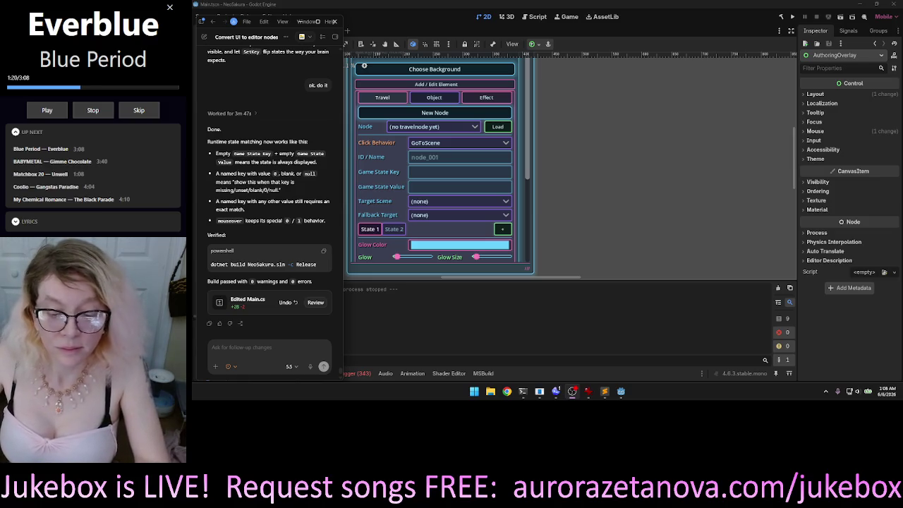
{"action": "left_click", "coordinate": [254, 347]}
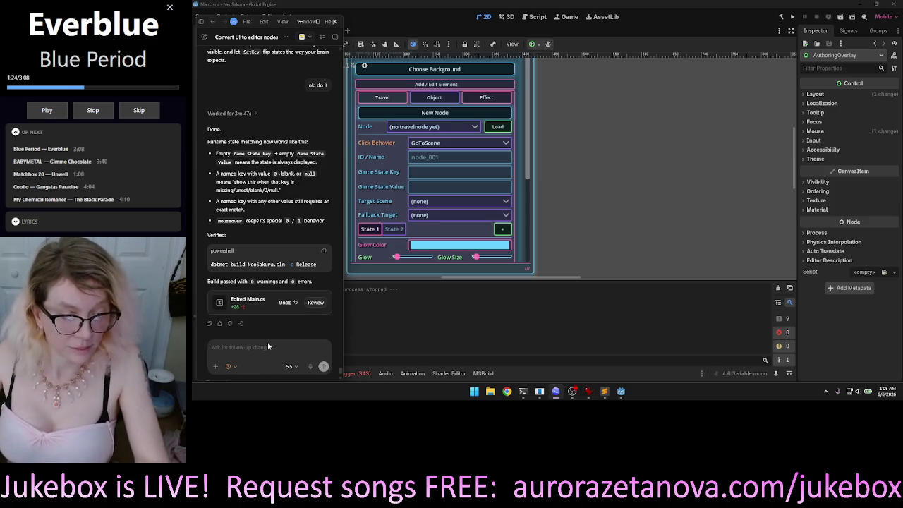
{"action": "left_click", "coordinate": [793, 17]}
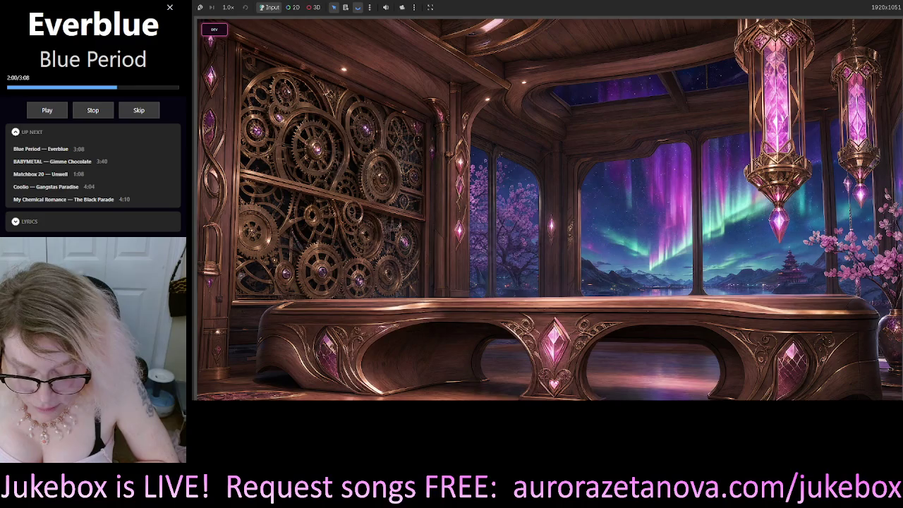
{"action": "key", "text": "alt+Tab"}
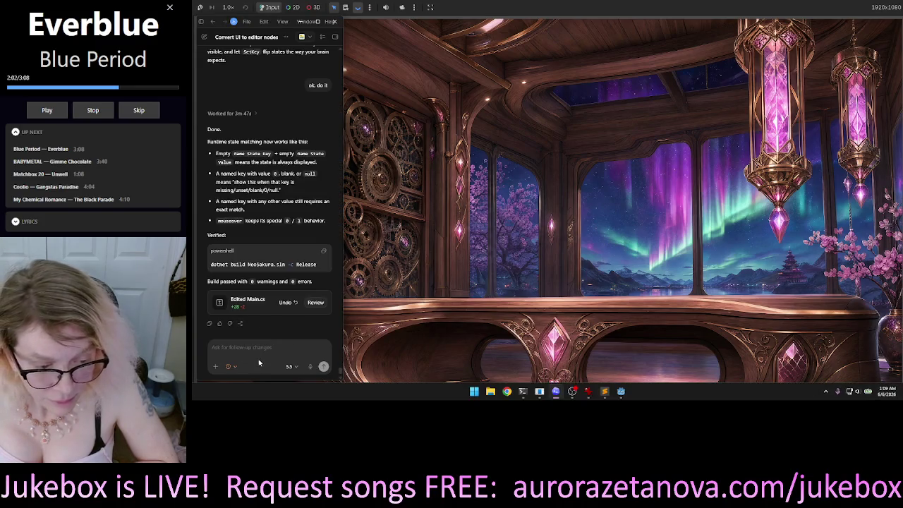
{"action": "left_click", "coordinate": [310, 366]}
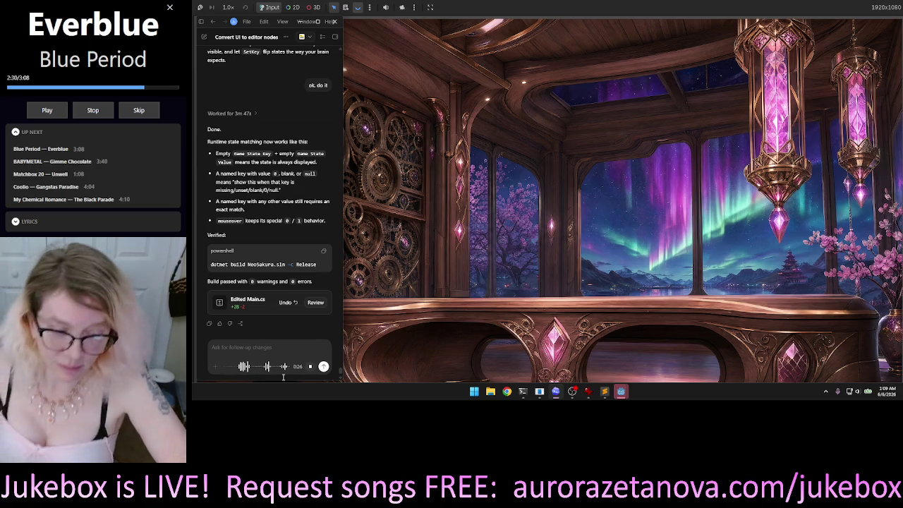
{"action": "left_click", "coordinate": [311, 369]}
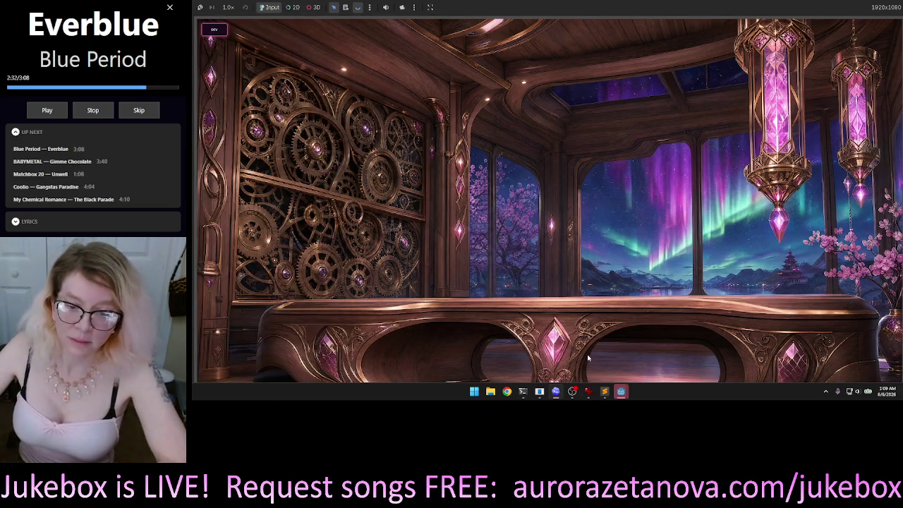
{"action": "left_click", "coordinate": [215, 30]}
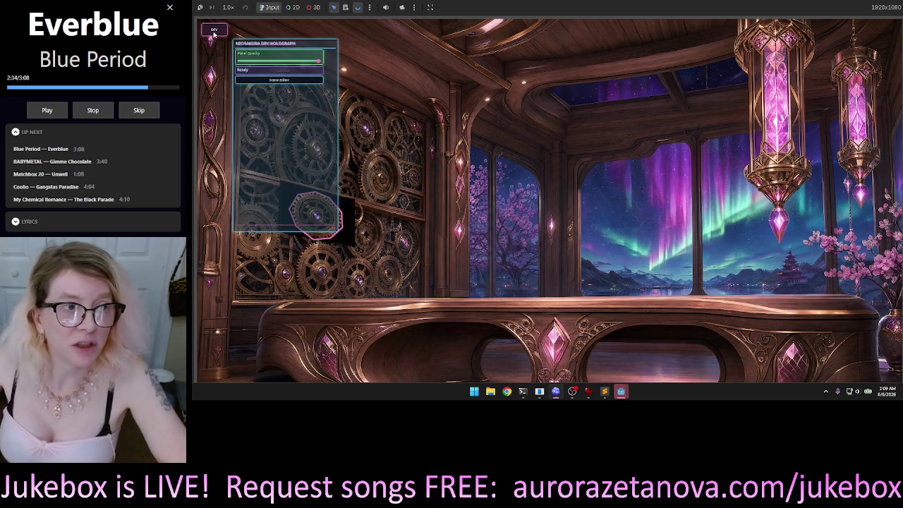
- Expand Scene Editor and Add / Edit Element, entering 'mouseover' as the Game State Key
{"action": "left_click", "coordinate": [282, 80]}
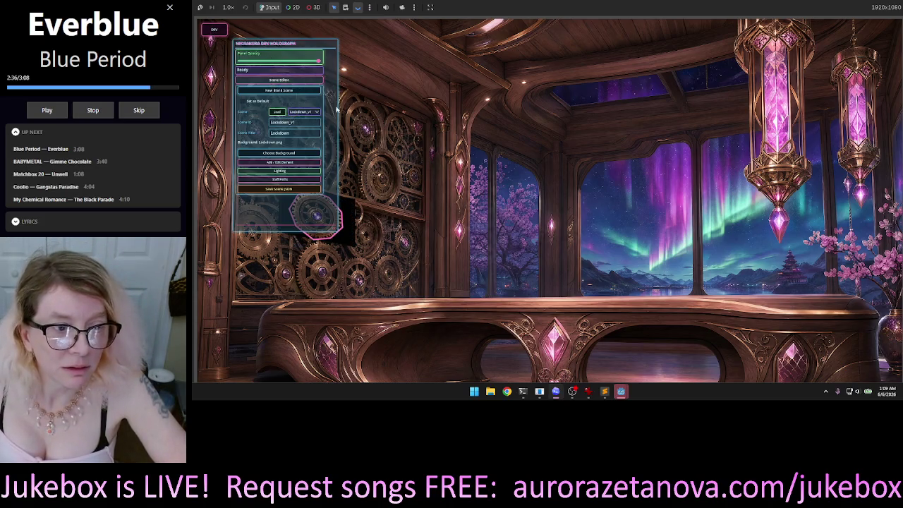
{"action": "left_click", "coordinate": [289, 164]}
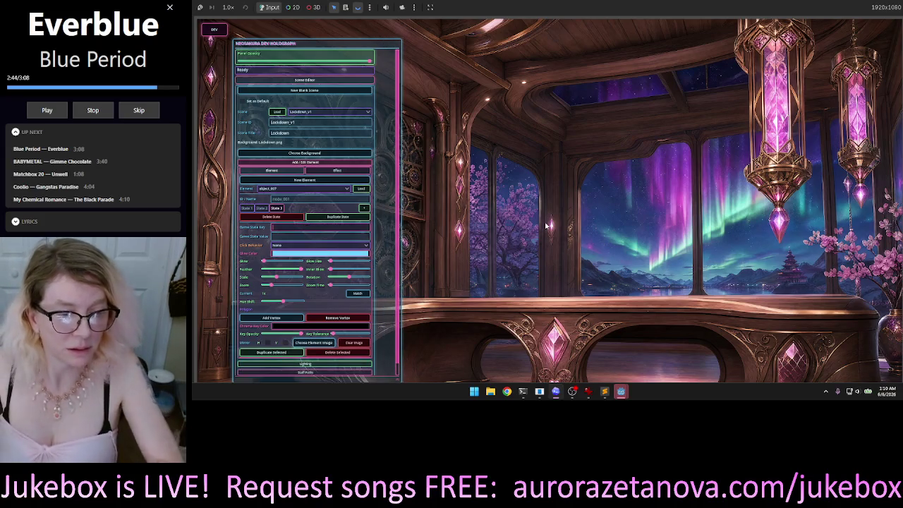
{"action": "type", "text": "mous"}
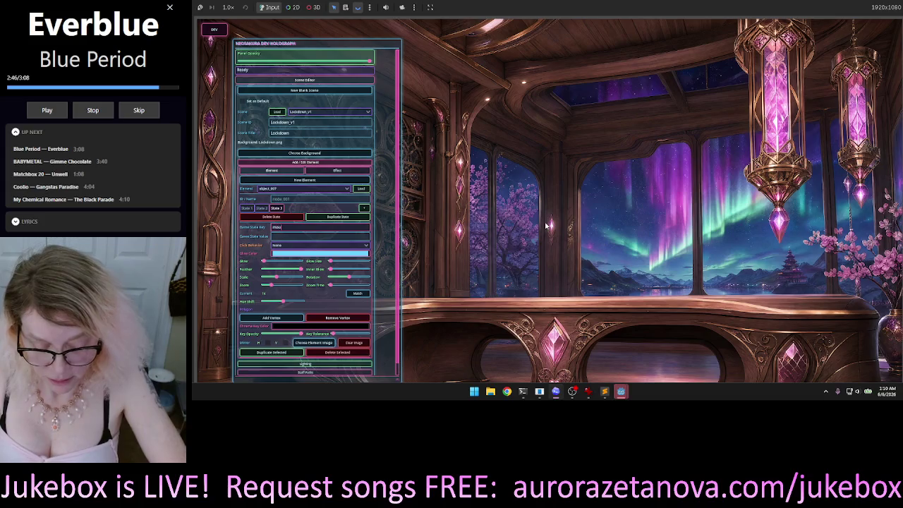
{"action": "type", "text": "eover"}
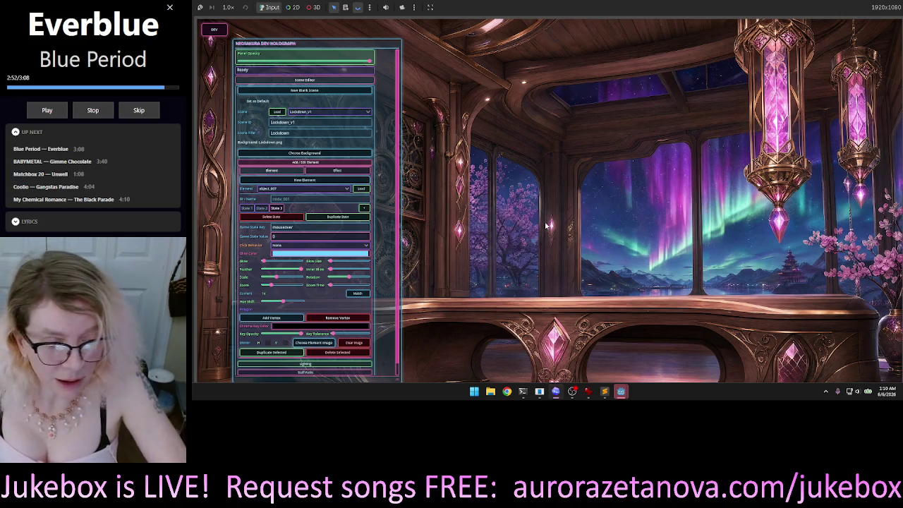
{"action": "left_click", "coordinate": [293, 238]}
- Step through object_007's States 3, 2 and 1, then pan and zoom to the cog element
{"action": "left_click", "coordinate": [266, 209]}
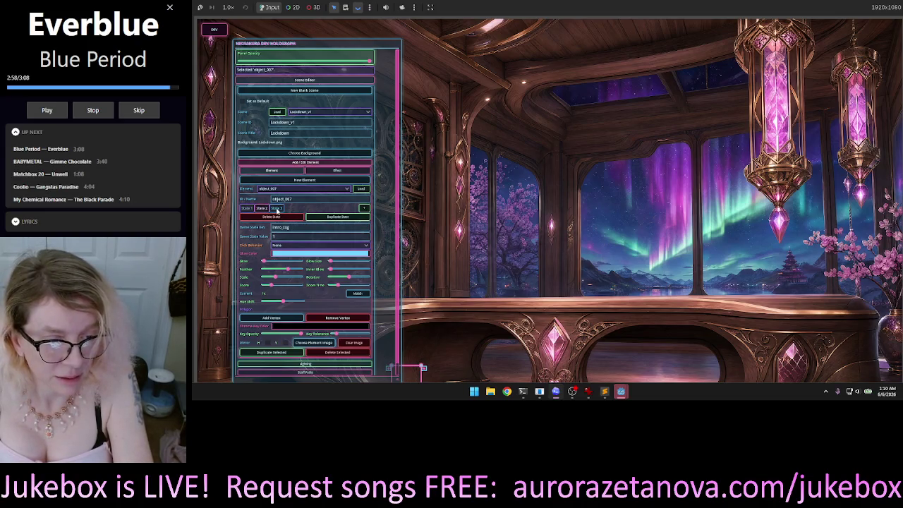
{"action": "left_click", "coordinate": [261, 210]}
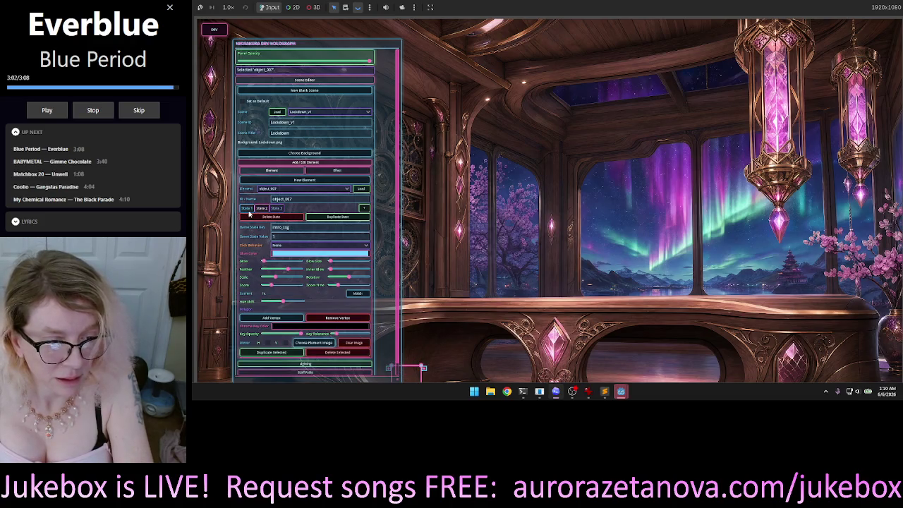
{"action": "left_click", "coordinate": [247, 210]}
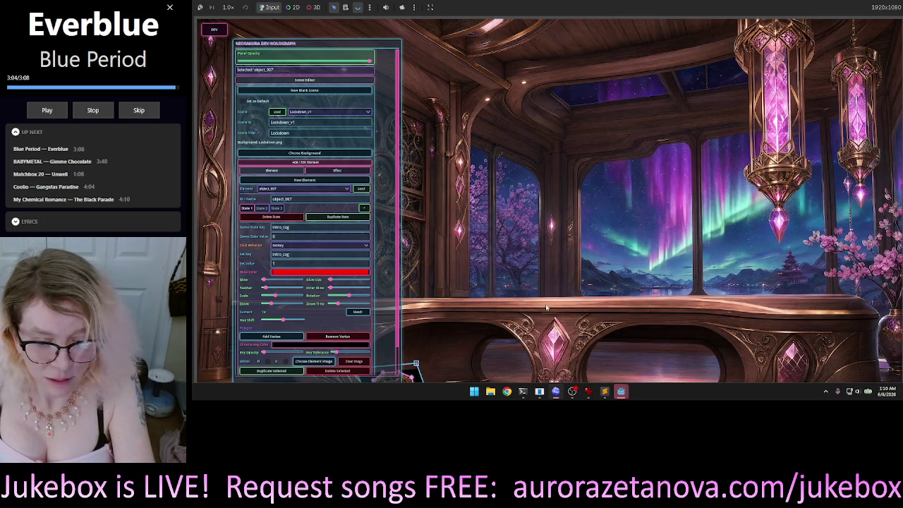
{"action": "mouse_move", "coordinate": [541, 312]}
{"action": "left_mouse_down"}
{"action": "mouse_move", "coordinate": [598, 249]}
{"action": "mouse_move", "coordinate": [649, 233]}
{"action": "mouse_move", "coordinate": [693, 232]}
{"action": "mouse_move", "coordinate": [668, 248]}
{"action": "left_mouse_up"}
{"action": "scroll", "coordinate": [693, 232], "scroll_direction": "up", "scroll_amount": 5}
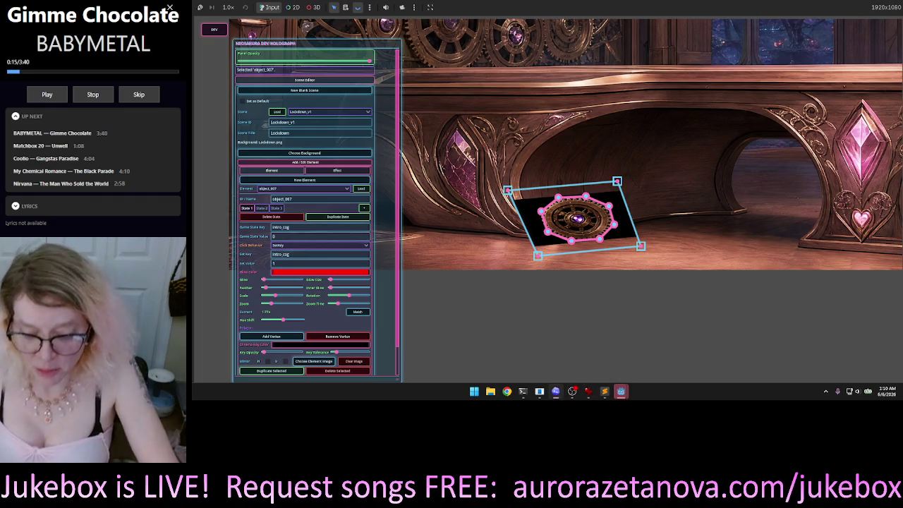
- Move the Codex chat off the dev panel, clear the old draft, and start dictating a voice prompt
{"action": "key", "text": "alt+Tab"}
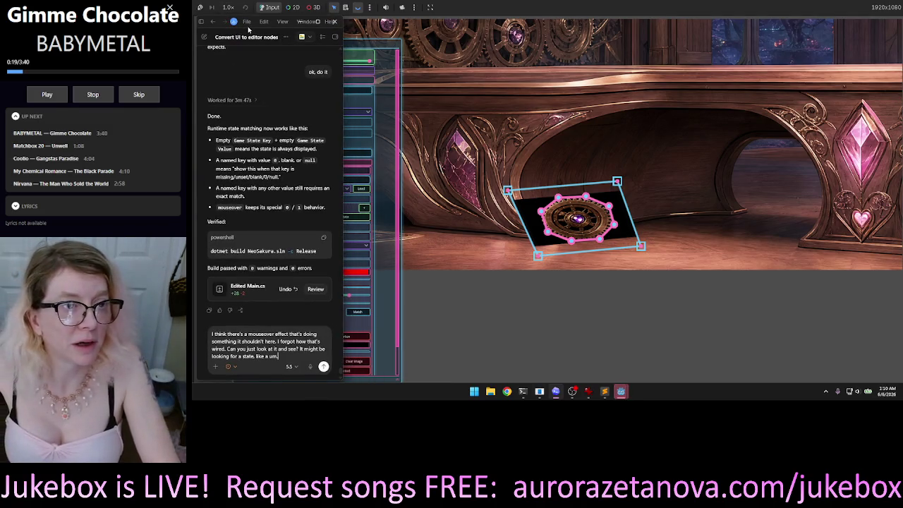
{"action": "mouse_move", "coordinate": [284, 33]}
{"action": "left_mouse_down"}
{"action": "mouse_move", "coordinate": [688, 39]}
{"action": "mouse_move", "coordinate": [759, 27]}
{"action": "left_mouse_up"}
{"action": "left_click_drag", "start_coordinate": [801, 350], "coordinate": [699, 312]}
{"action": "key", "text": "BackSpace"}
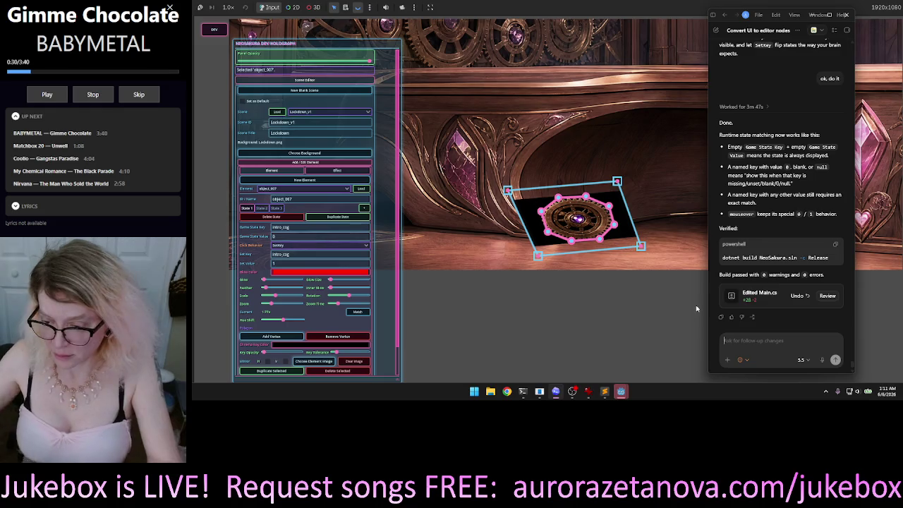
{"action": "left_click", "coordinate": [822, 359]}
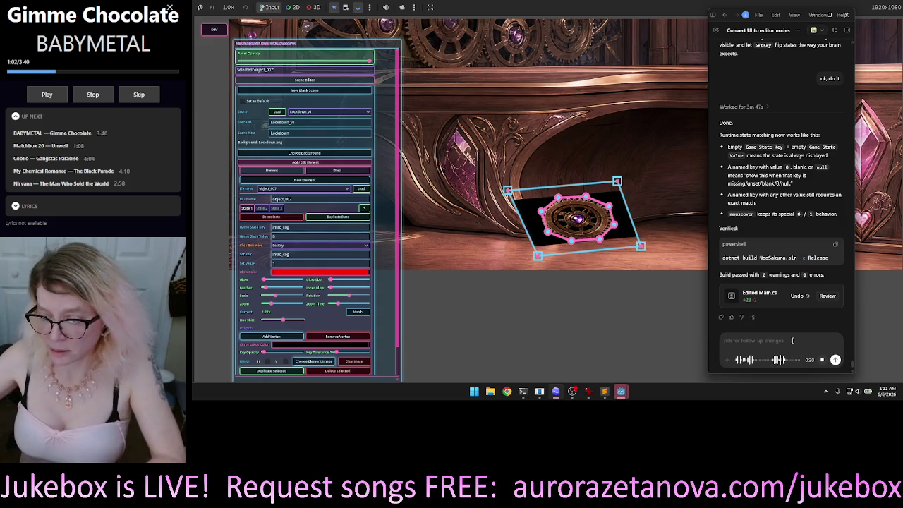
- Send the dictated question about the mouseover game-state code, then begin dictating another prompt
{"action": "left_click", "coordinate": [822, 360]}
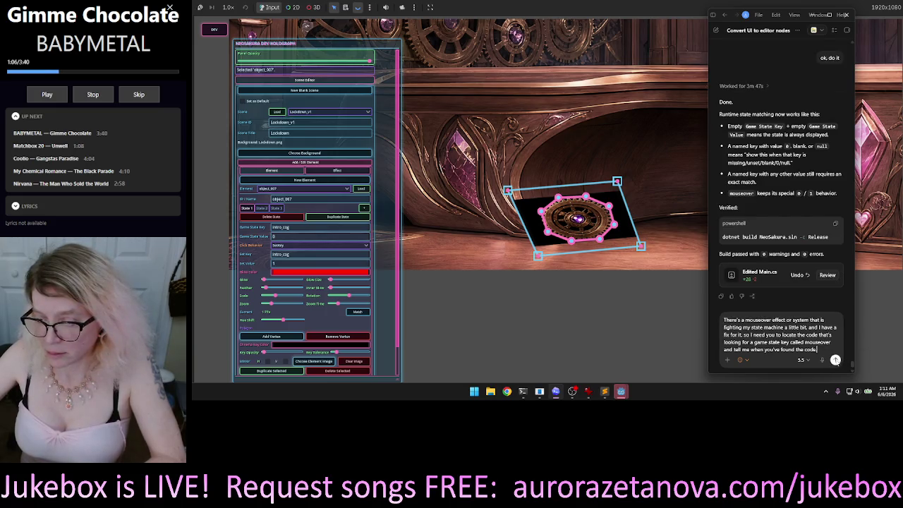
{"action": "left_click", "coordinate": [835, 360]}
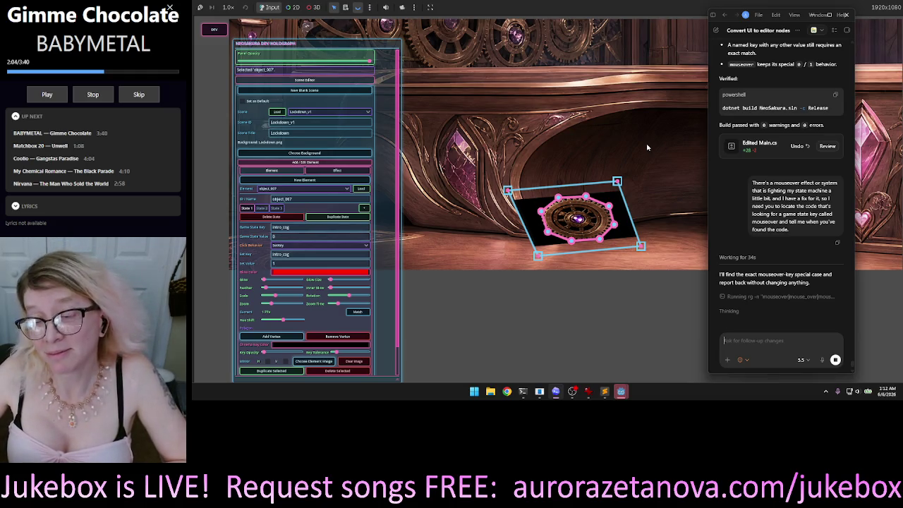
{"action": "key", "text": "ctrl+b"}
{"action": "key", "text": "ctrl+b"}
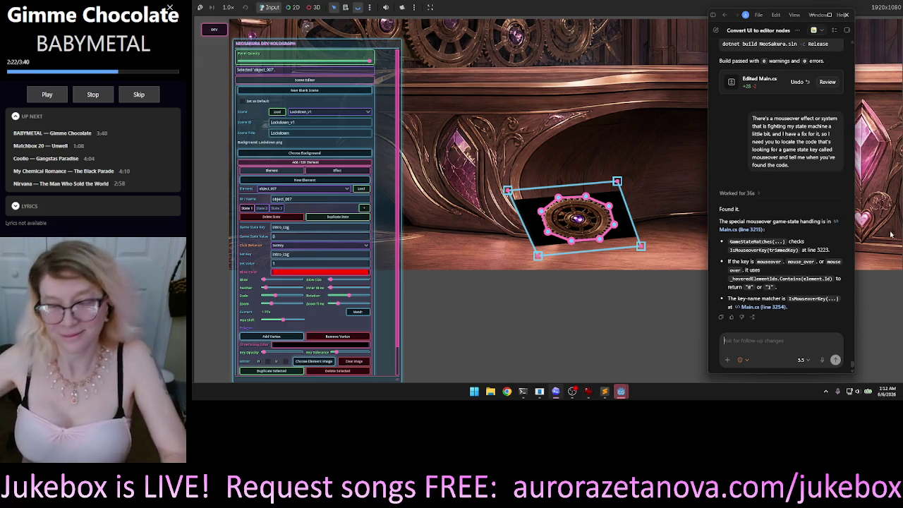
{"action": "left_click", "coordinate": [822, 360]}
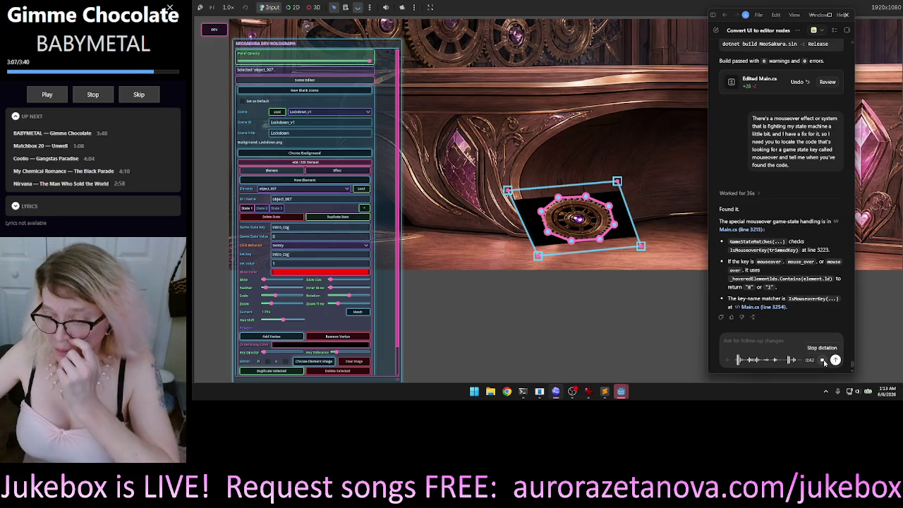
- Send the dictated request for per-state mouseover effects, then bring the game's dev panel back in front
{"action": "left_click", "coordinate": [823, 361]}
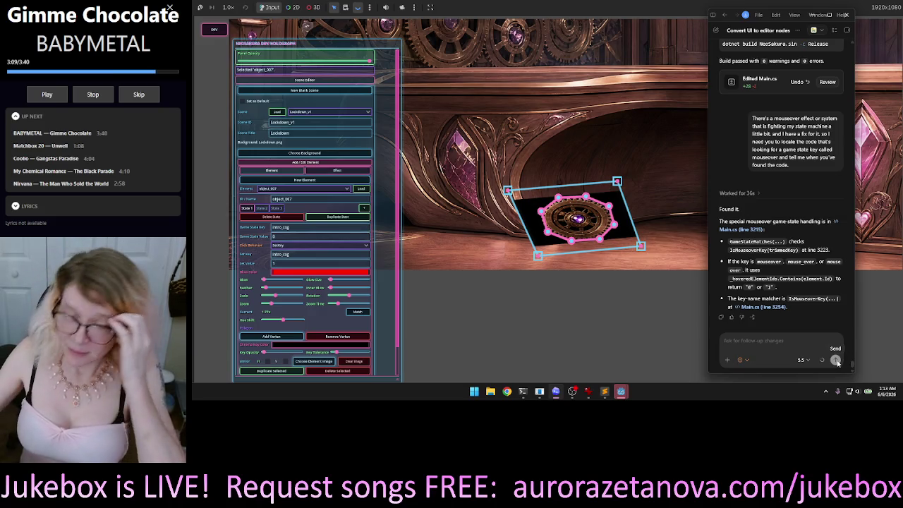
{"action": "left_click", "coordinate": [836, 360]}
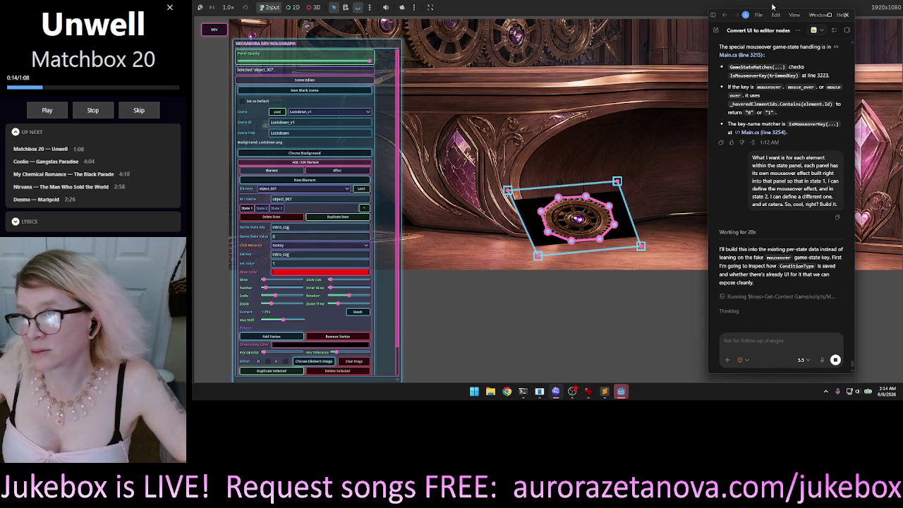
{"action": "mouse_move", "coordinate": [731, 22]}
{"action": "left_mouse_down"}
{"action": "mouse_move", "coordinate": [378, 44]}
{"action": "mouse_move", "coordinate": [212, 32]}
{"action": "mouse_move", "coordinate": [247, 39]}
{"action": "mouse_move", "coordinate": [240, 44]}
{"action": "left_mouse_up"}
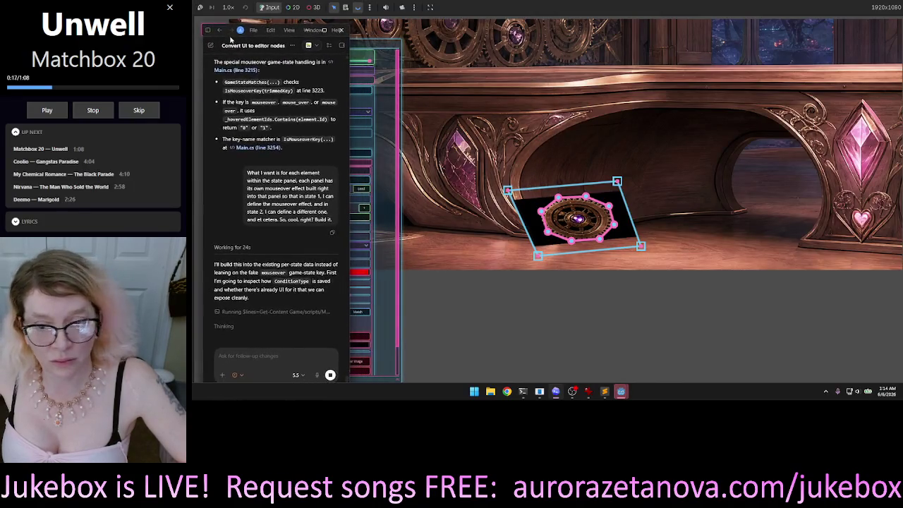
{"action": "left_click", "coordinate": [714, 120]}
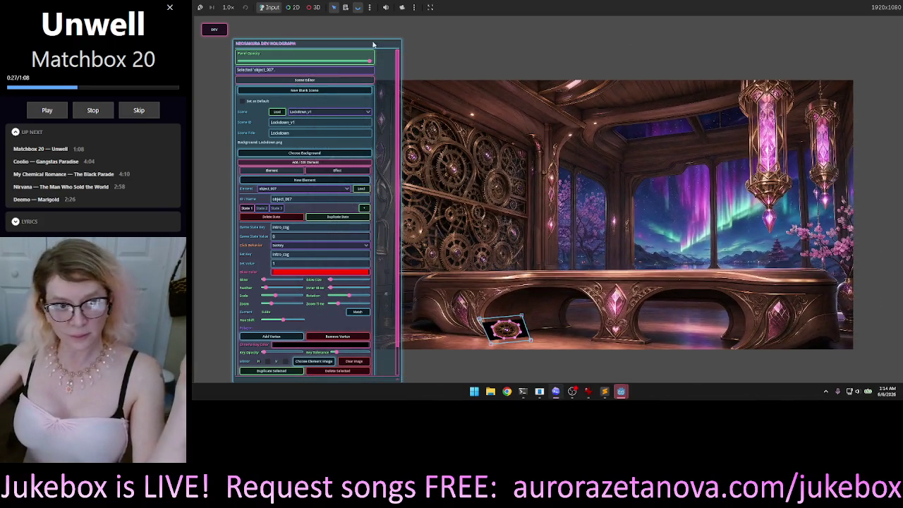
- Drag the dev holograph panel left and create the new element node_002
{"action": "mouse_move", "coordinate": [359, 48]}
{"action": "left_mouse_down"}
{"action": "mouse_move", "coordinate": [581, 62]}
{"action": "mouse_move", "coordinate": [300, 64]}
{"action": "mouse_move", "coordinate": [302, 53]}
{"action": "left_mouse_up"}
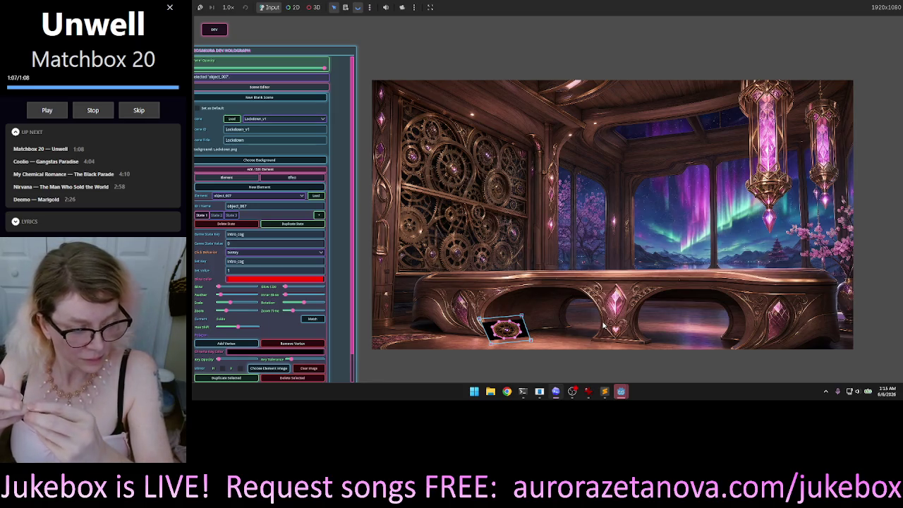
{"action": "left_click", "coordinate": [259, 186]}
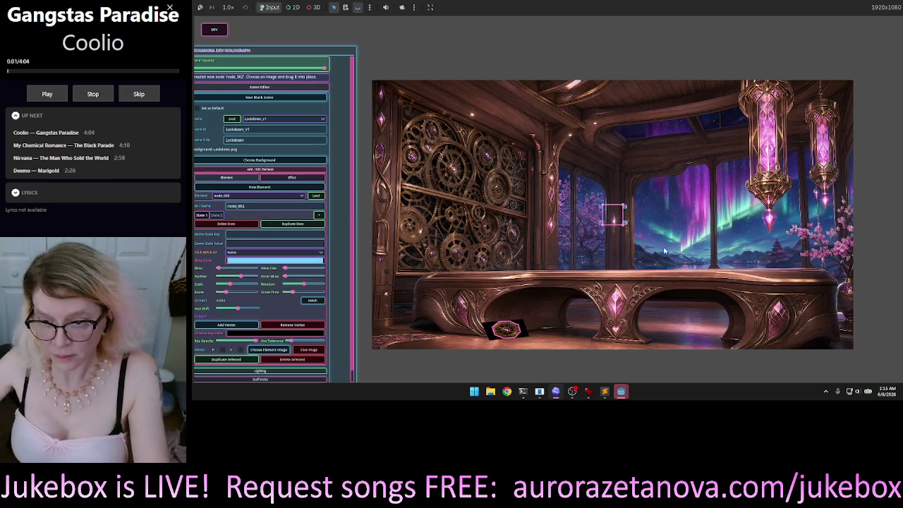
{"action": "scroll", "coordinate": [604, 213], "scroll_direction": "up", "scroll_amount": 5}
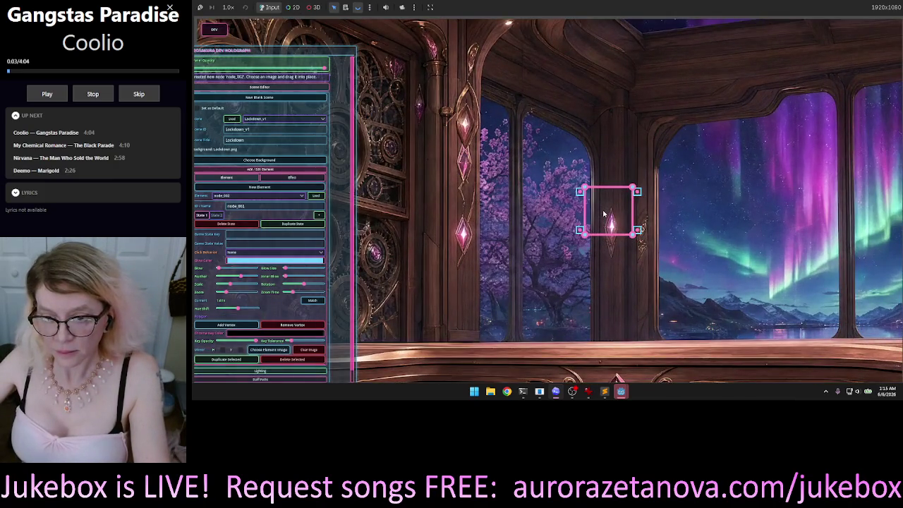
{"action": "scroll", "coordinate": [604, 213], "scroll_direction": "down", "scroll_amount": 5}
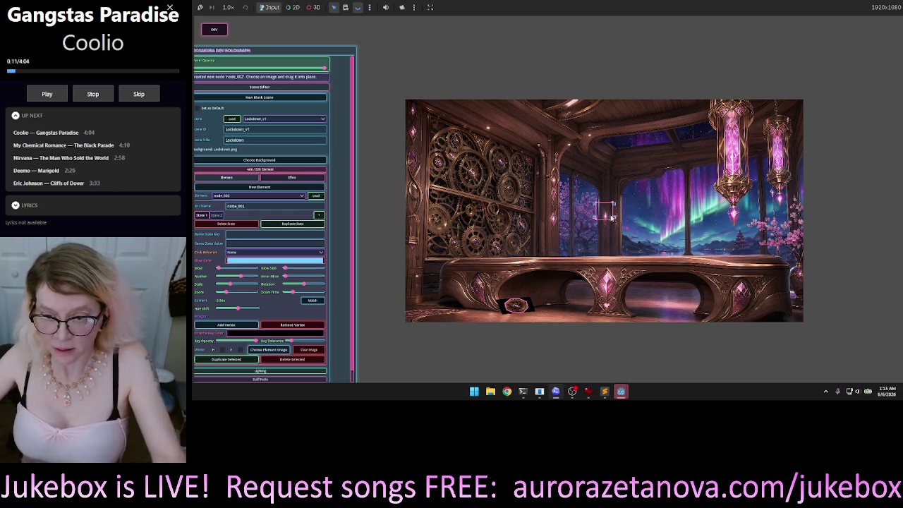
- Delete the blank node_002 element and show object_007's State 2 settings with light-blue glow
{"action": "left_click", "coordinate": [608, 213]}
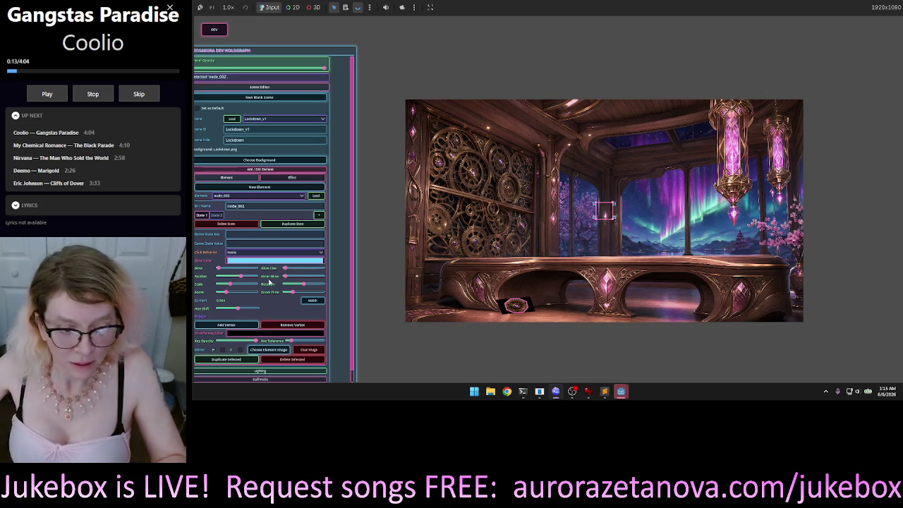
{"action": "left_click", "coordinate": [300, 361]}
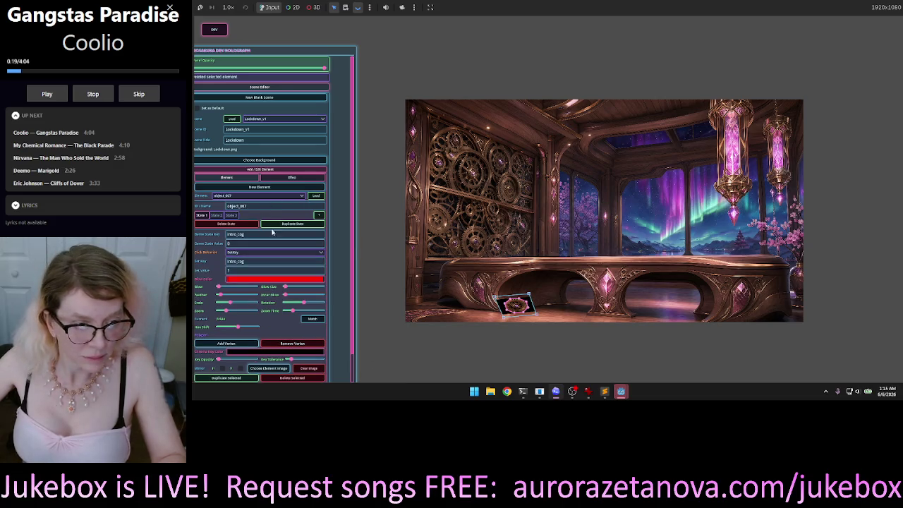
{"action": "left_click", "coordinate": [217, 215]}
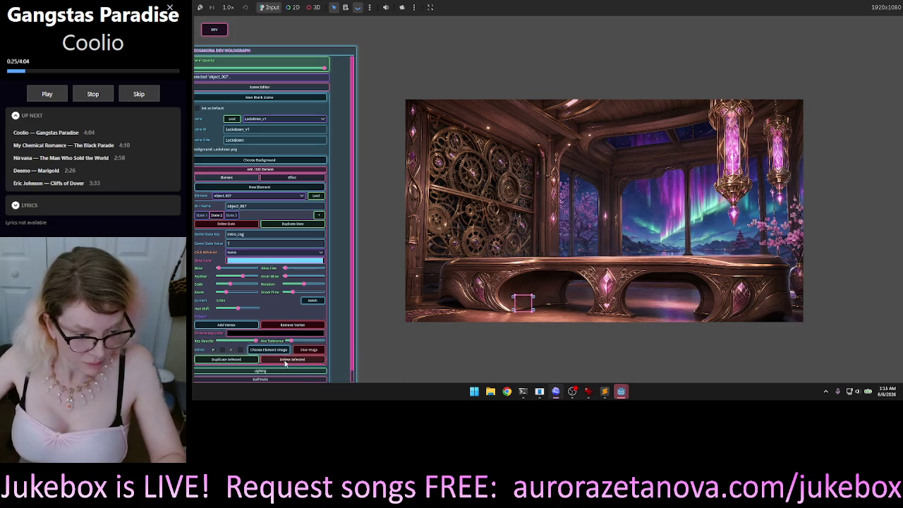
- Set object_007's element image to clear.png from res://assets/UI
{"action": "left_click", "coordinate": [266, 350]}
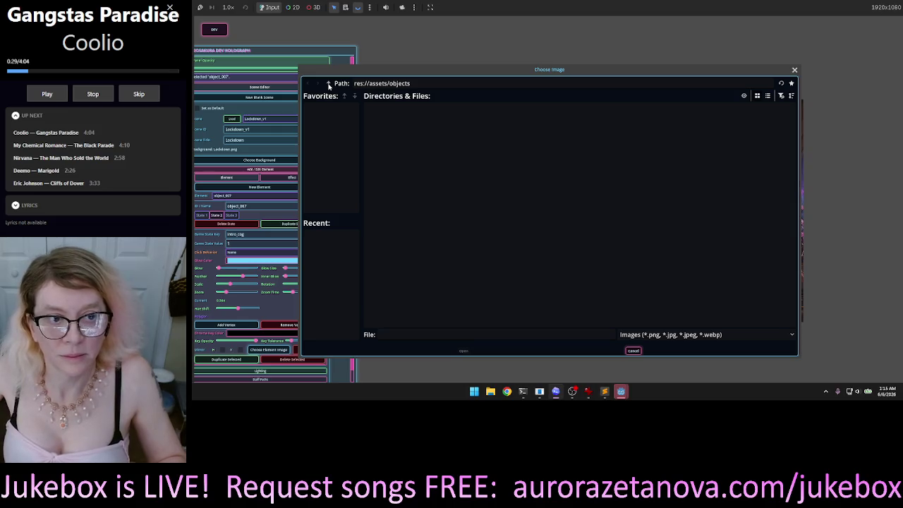
{"action": "left_click", "coordinate": [329, 85]}
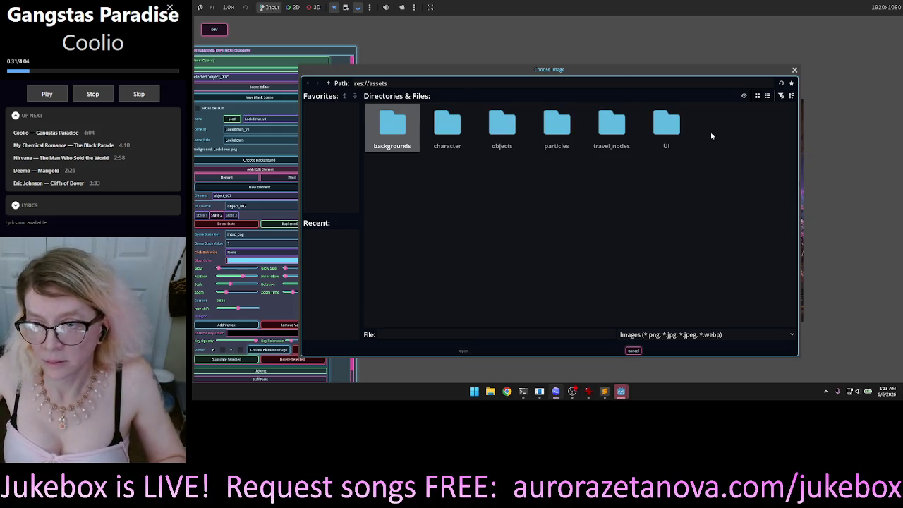
{"action": "left_click", "coordinate": [664, 128]}
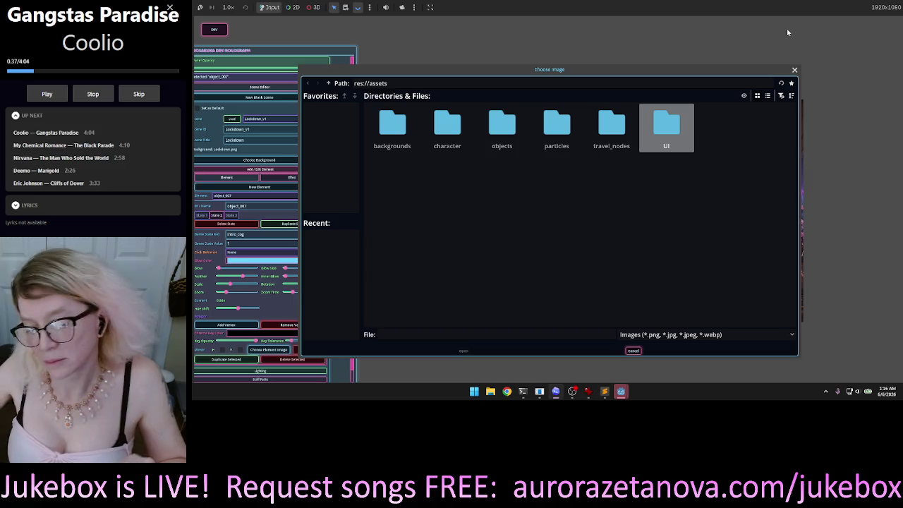
{"action": "key", "text": "Return"}
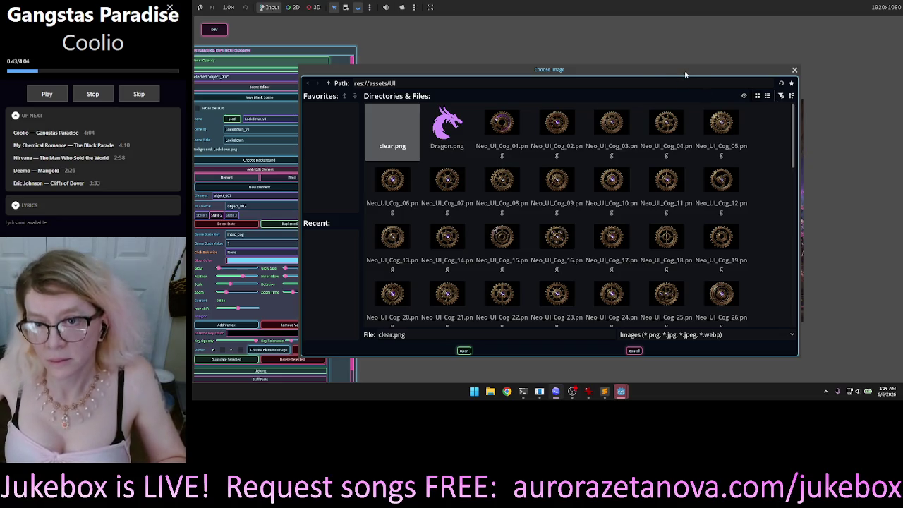
{"action": "double_click", "coordinate": [393, 121]}
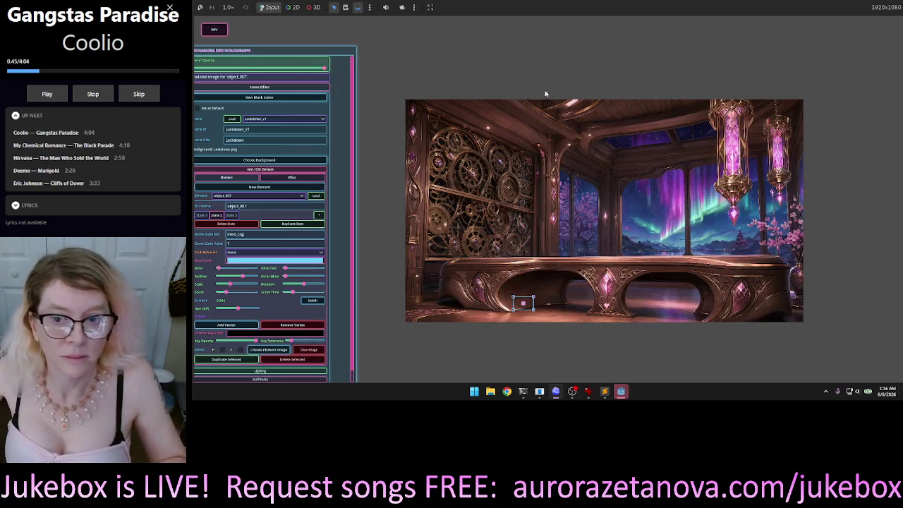
- Move object_007 up from below the bench into the window area, nudging it right
{"action": "scroll", "coordinate": [532, 324], "scroll_direction": "up", "scroll_amount": 1}
{"action": "scroll", "coordinate": [532, 324], "scroll_direction": "up", "scroll_amount": 5}
{"action": "left_click", "coordinate": [523, 257]}
{"action": "mouse_move", "coordinate": [523, 257]}
{"action": "left_mouse_down"}
{"action": "mouse_move", "coordinate": [588, 203]}
{"action": "mouse_move", "coordinate": [746, 37]}
{"action": "left_mouse_up"}
{"action": "scroll", "coordinate": [572, 197], "scroll_direction": "down", "scroll_amount": 3}
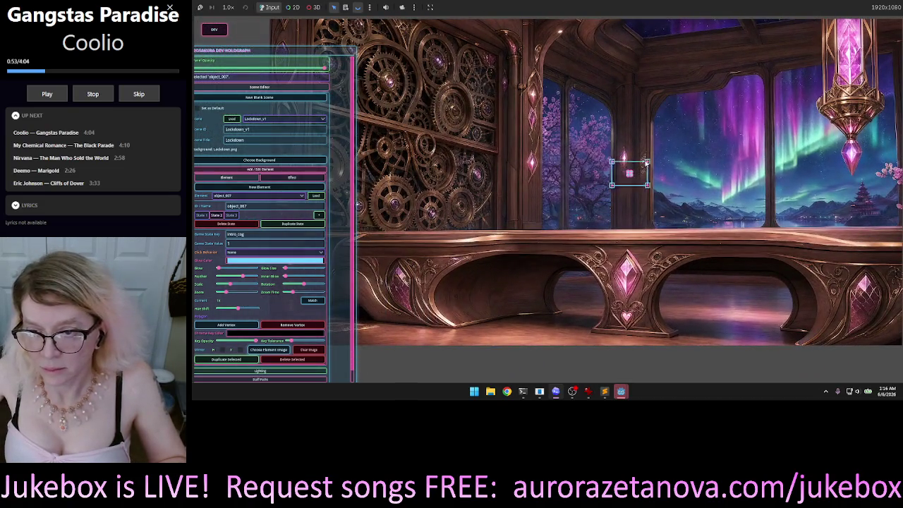
{"action": "scroll", "coordinate": [635, 204], "scroll_direction": "up", "scroll_amount": 2}
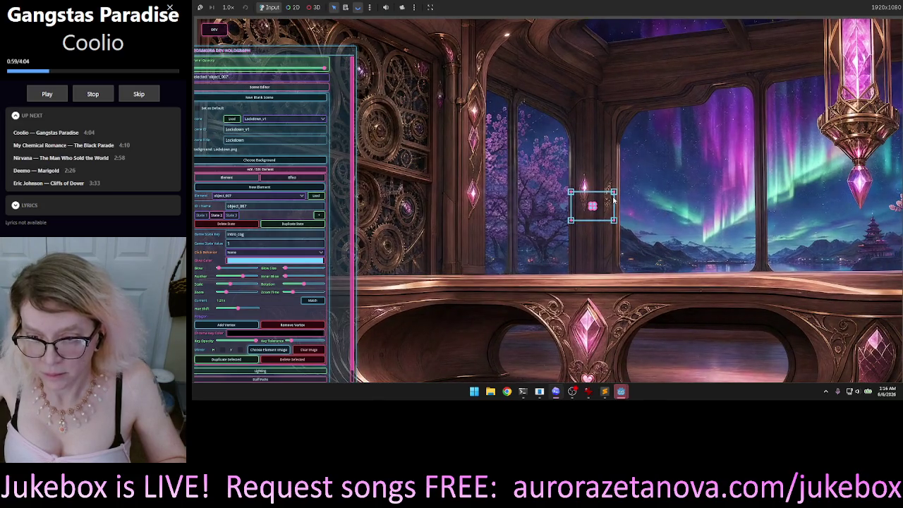
{"action": "key", "text": "shift+Right"}
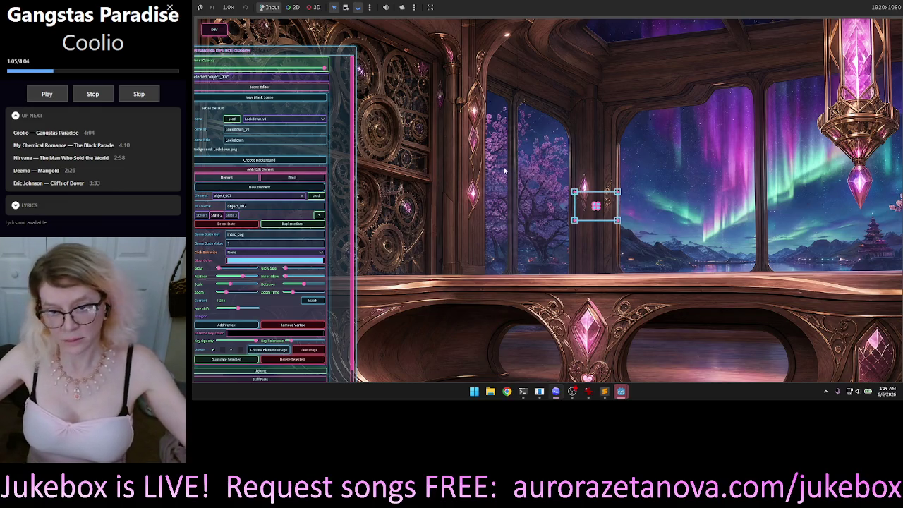
- Drag object_007's four corners outward into a skewed quad framing the aurora windows
{"action": "left_click_drag", "start_coordinate": [575, 192], "coordinate": [467, 144]}
{"action": "left_click_drag", "start_coordinate": [574, 221], "coordinate": [479, 251]}
{"action": "left_click_drag", "start_coordinate": [617, 221], "coordinate": [710, 263]}
{"action": "mouse_move", "coordinate": [617, 192]}
{"action": "left_mouse_down"}
{"action": "mouse_move", "coordinate": [747, 138]}
{"action": "mouse_move", "coordinate": [746, 118]}
{"action": "left_mouse_up"}
{"action": "left_click_drag", "start_coordinate": [467, 144], "coordinate": [416, 121]}
{"action": "left_click_drag", "start_coordinate": [478, 251], "coordinate": [475, 266]}
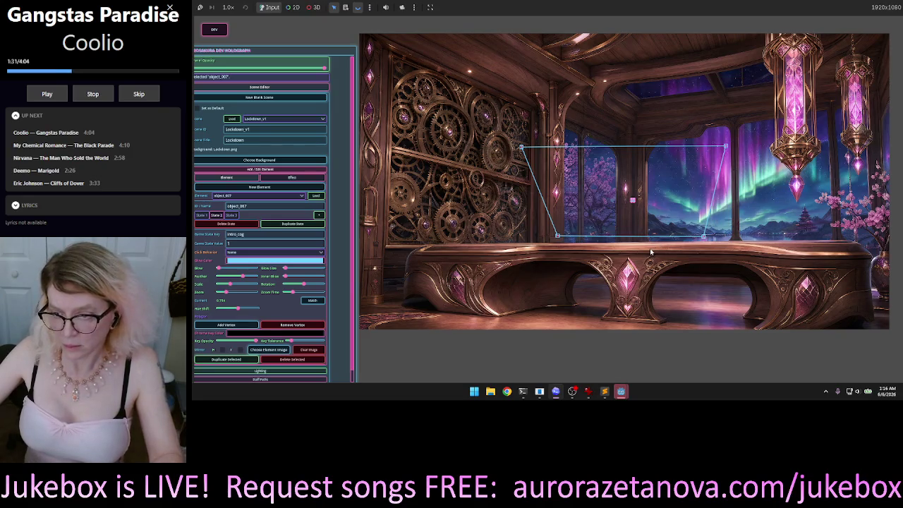
- Lower the blue quad's top-right corner slightly
{"action": "scroll", "coordinate": [651, 252], "scroll_direction": "up", "scroll_amount": 3}
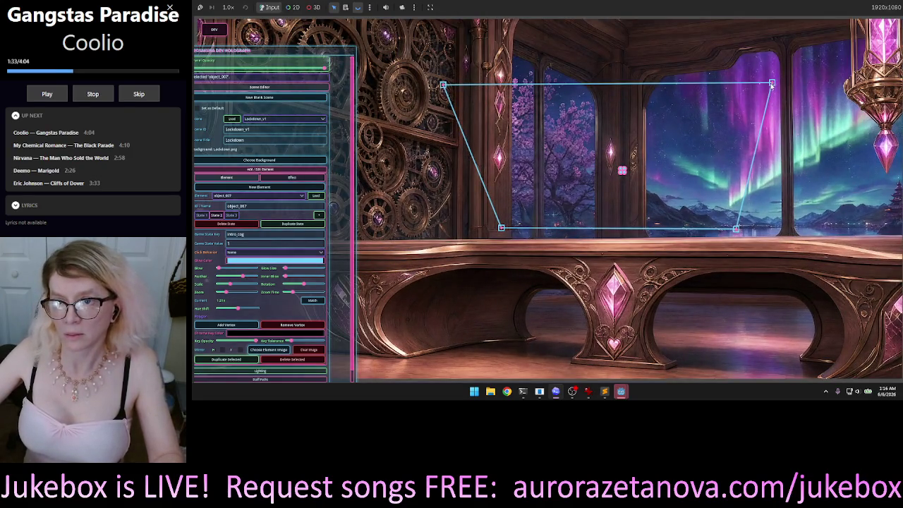
{"action": "left_click_drag", "start_coordinate": [769, 89], "coordinate": [786, 90]}
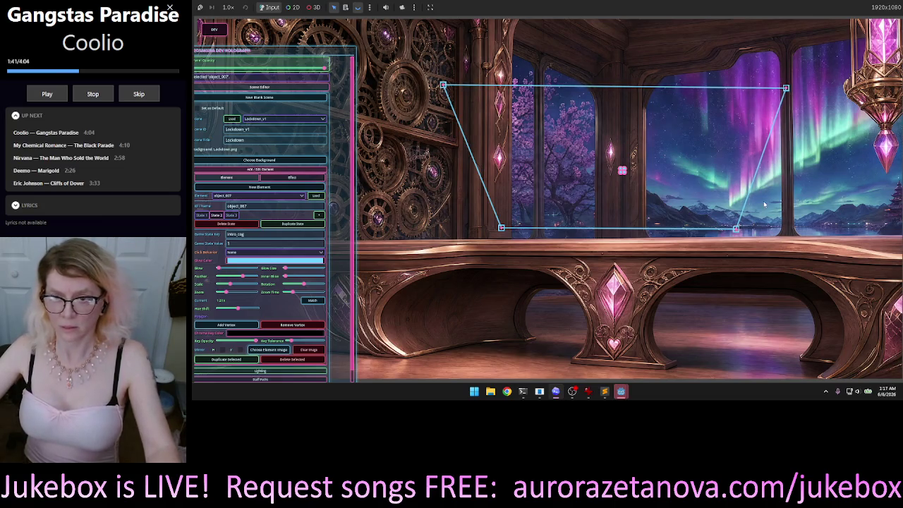
{"action": "scroll", "coordinate": [742, 194], "scroll_direction": "down", "scroll_amount": 3}
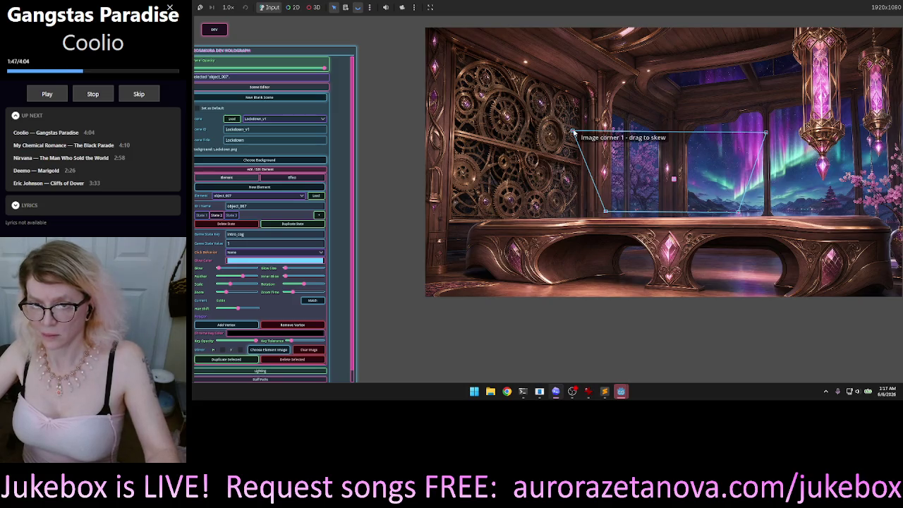
{"action": "scroll", "coordinate": [693, 170], "scroll_direction": "up", "scroll_amount": 5}
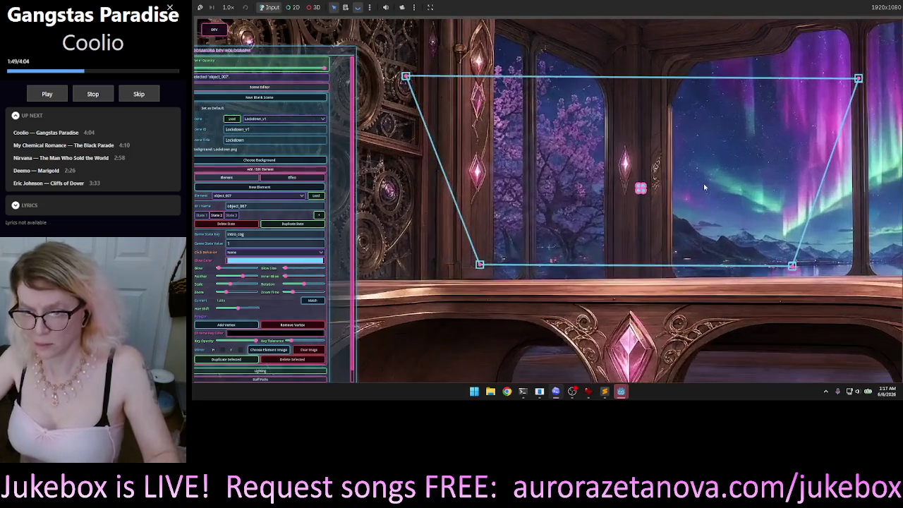
{"action": "scroll", "coordinate": [694, 173], "scroll_direction": "down", "scroll_amount": 2}
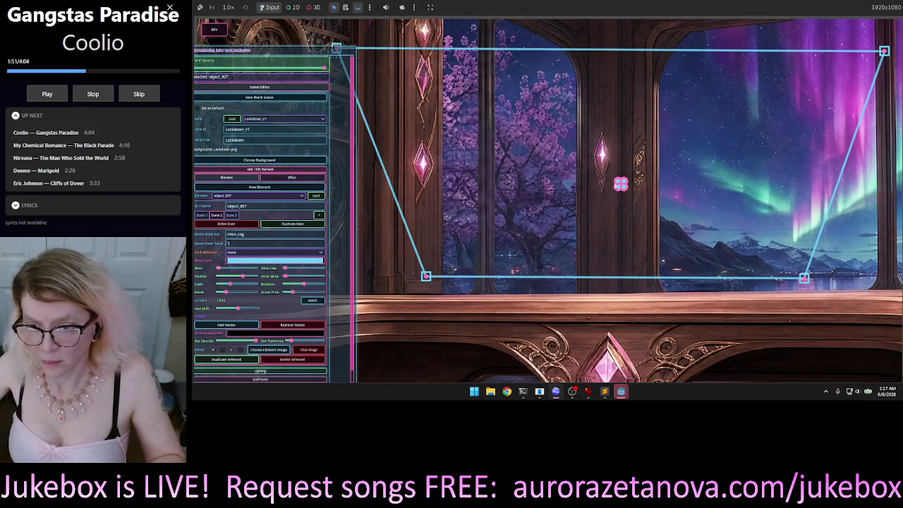
- Drag out four pink vertices forming a quadrilateral just inside object_007's quad
{"action": "left_click_drag", "start_coordinate": [619, 182], "coordinate": [362, 59]}
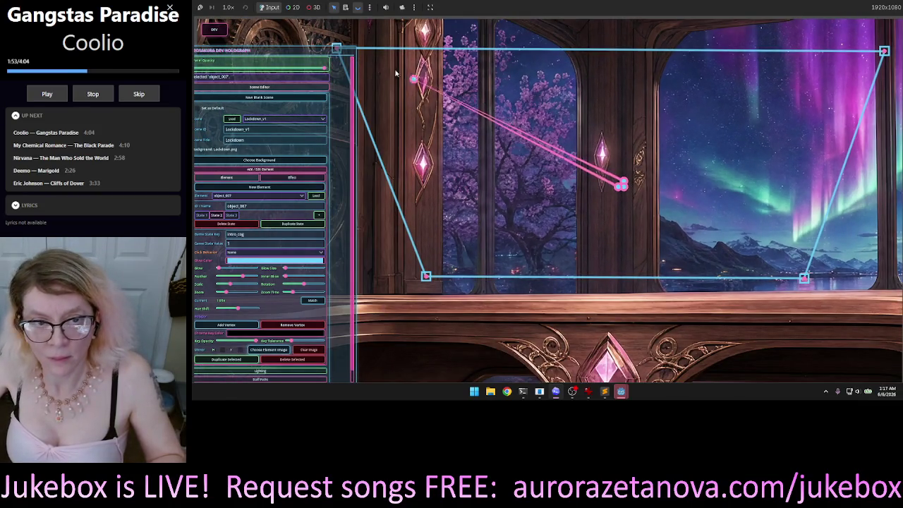
{"action": "mouse_move", "coordinate": [620, 189]}
{"action": "left_mouse_down"}
{"action": "mouse_move", "coordinate": [452, 204]}
{"action": "mouse_move", "coordinate": [435, 263]}
{"action": "left_mouse_up"}
{"action": "left_click_drag", "start_coordinate": [624, 185], "coordinate": [797, 264]}
{"action": "left_click_drag", "start_coordinate": [625, 182], "coordinate": [871, 65]}
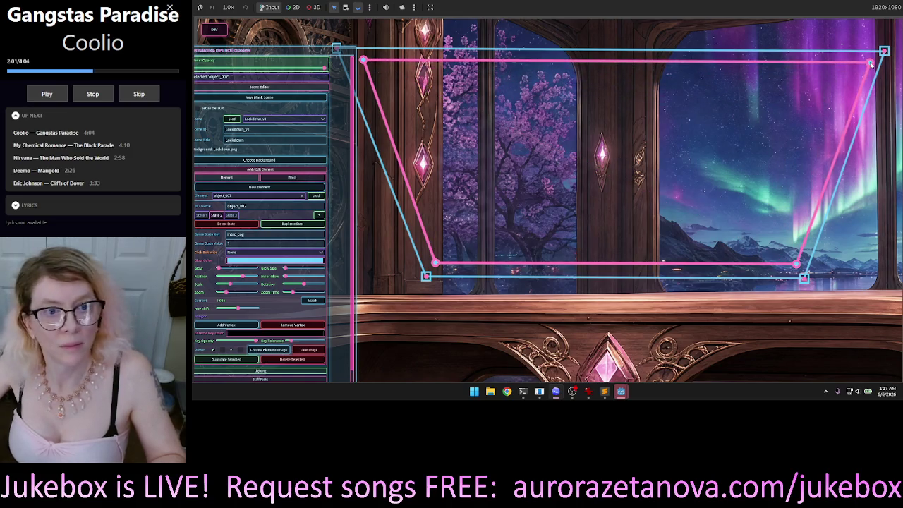
{"action": "scroll", "coordinate": [683, 176], "scroll_direction": "down", "scroll_amount": 4}
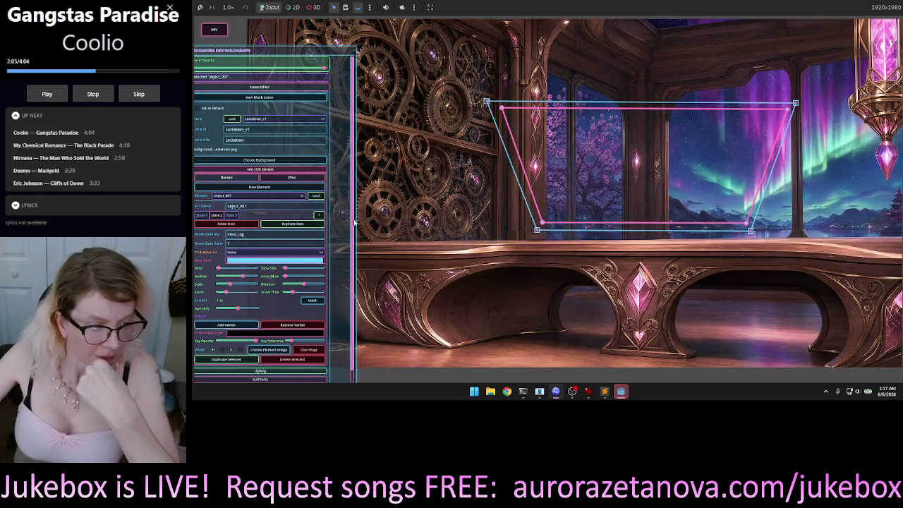
{"action": "scroll", "coordinate": [282, 233], "scroll_direction": "down", "scroll_amount": 1}
- Set ZoomToNode click behaviour, nudge the top-left vertex, match zoom to 1.61x, and save Lockdown_v1
{"action": "left_click", "coordinate": [273, 242]}
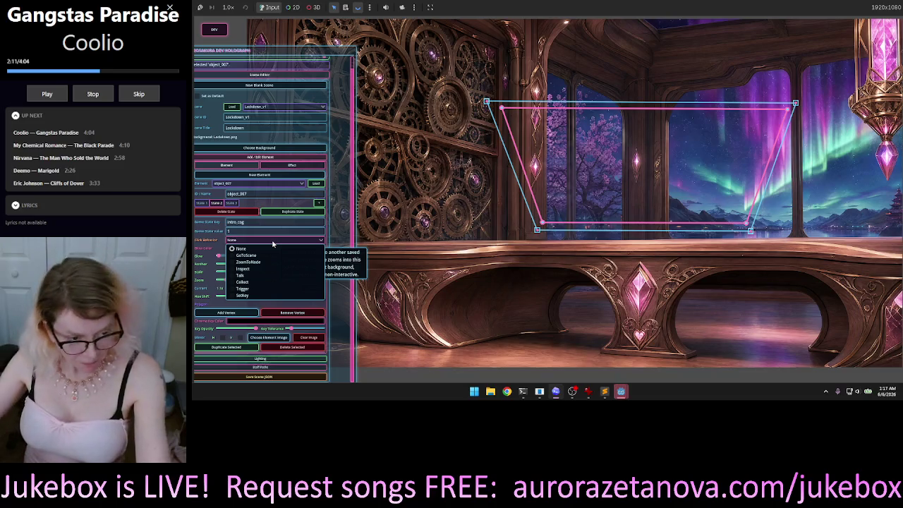
{"action": "left_click", "coordinate": [254, 262]}
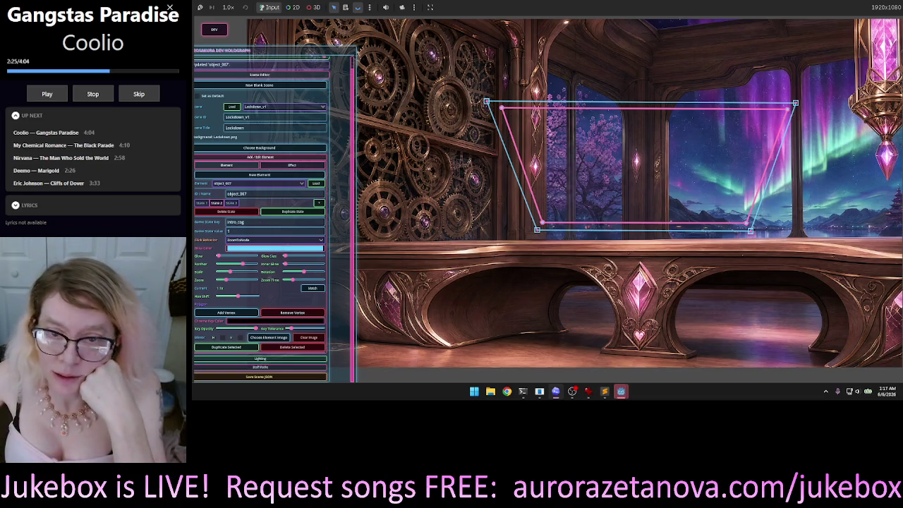
{"action": "left_click_drag", "start_coordinate": [500, 108], "coordinate": [498, 107]}
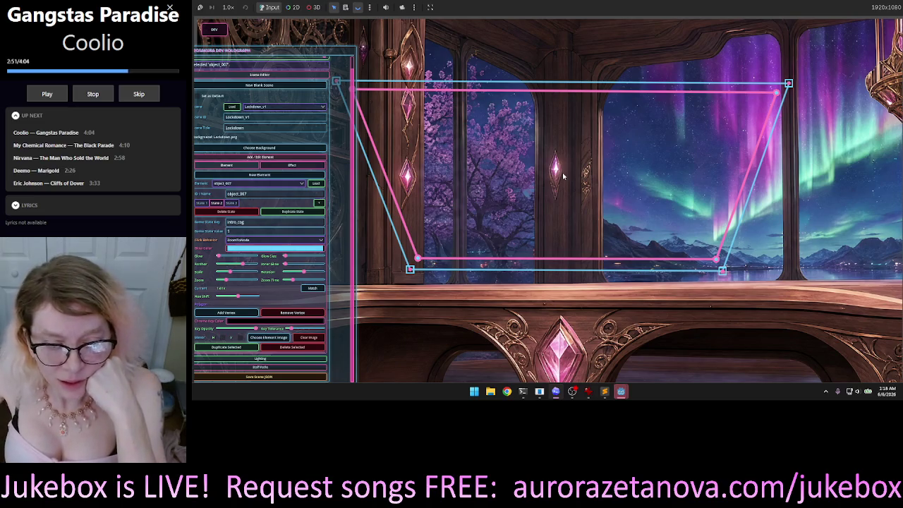
{"action": "left_click", "coordinate": [312, 288]}
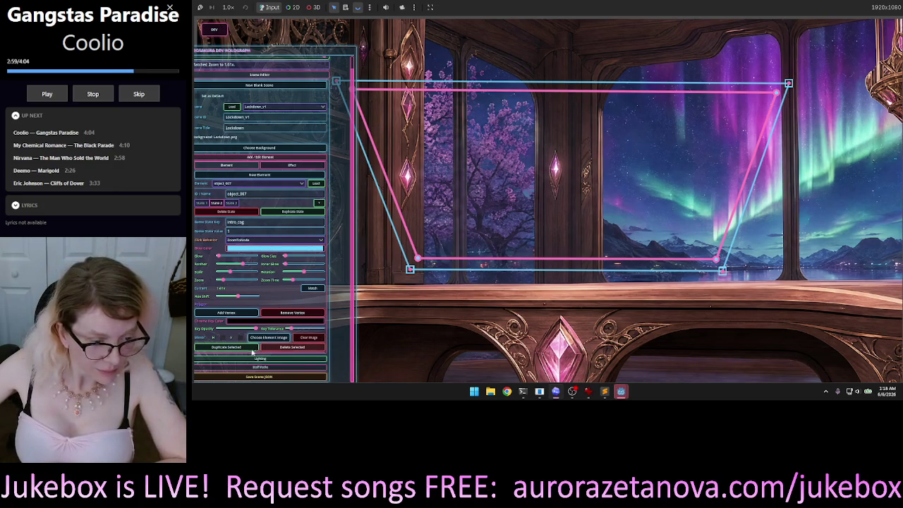
{"action": "left_click", "coordinate": [306, 376]}
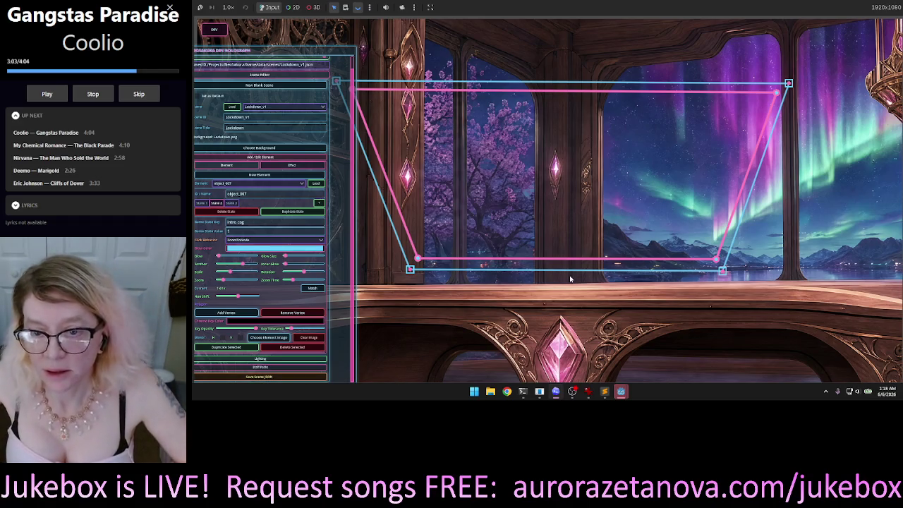
- Preview object_007 deselected, reselect it, and raise its Glow slider
{"action": "scroll", "coordinate": [571, 283], "scroll_direction": "down", "scroll_amount": 5}
{"action": "scroll", "coordinate": [571, 284], "scroll_direction": "down", "scroll_amount": 3}
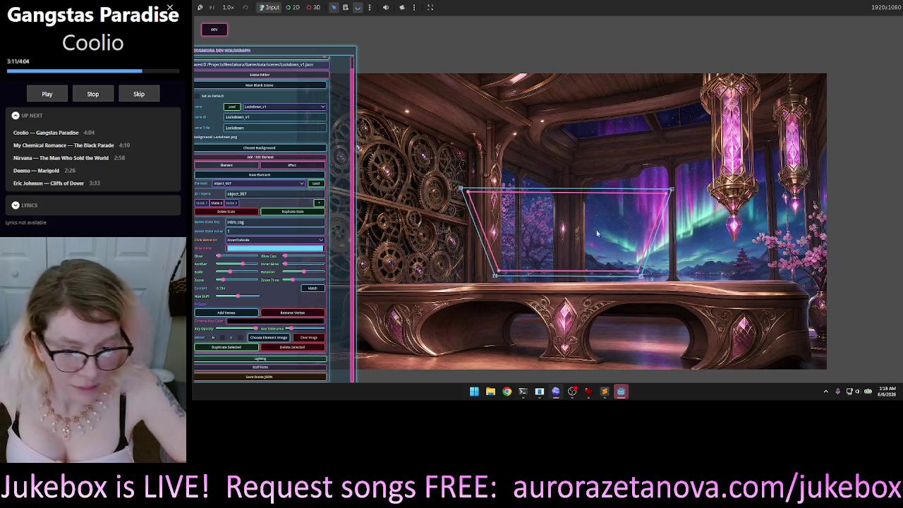
{"action": "left_click", "coordinate": [614, 190]}
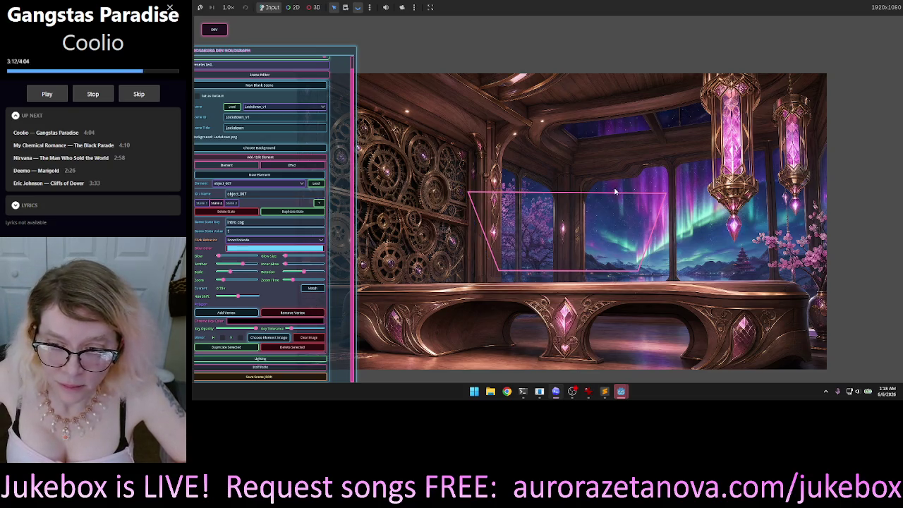
{"action": "left_click", "coordinate": [487, 253]}
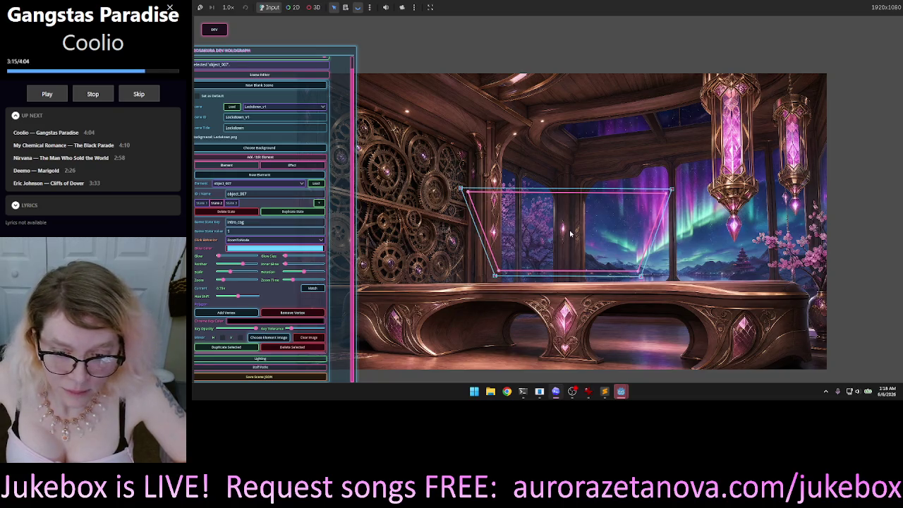
{"action": "mouse_move", "coordinate": [219, 257]}
{"action": "left_mouse_down"}
{"action": "mouse_move", "coordinate": [323, 264]}
{"action": "mouse_move", "coordinate": [256, 264]}
{"action": "left_mouse_up"}
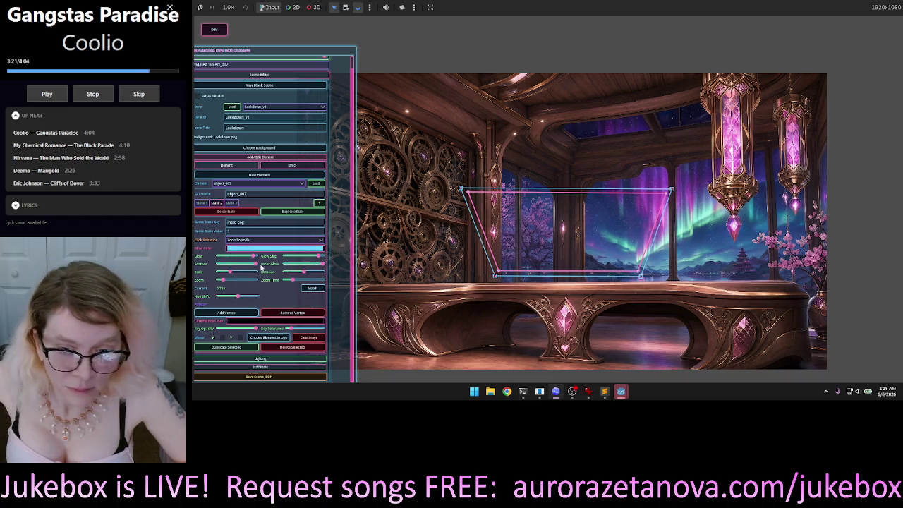
{"action": "scroll", "coordinate": [408, 239], "scroll_direction": "up", "scroll_amount": 2}
{"action": "scroll", "coordinate": [407, 239], "scroll_direction": "up", "scroll_amount": 4}
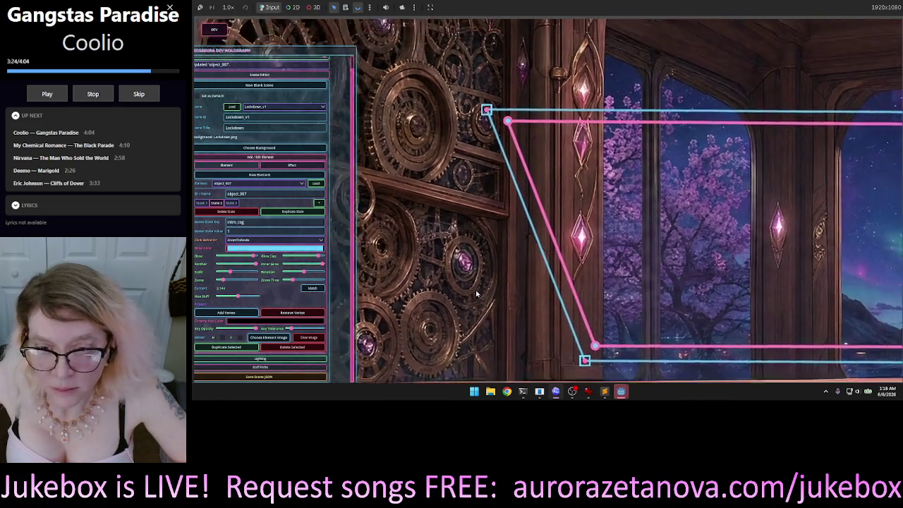
{"action": "left_click_drag", "start_coordinate": [476, 293], "coordinate": [467, 324]}
{"action": "scroll", "coordinate": [467, 325], "scroll_direction": "down", "scroll_amount": 2}
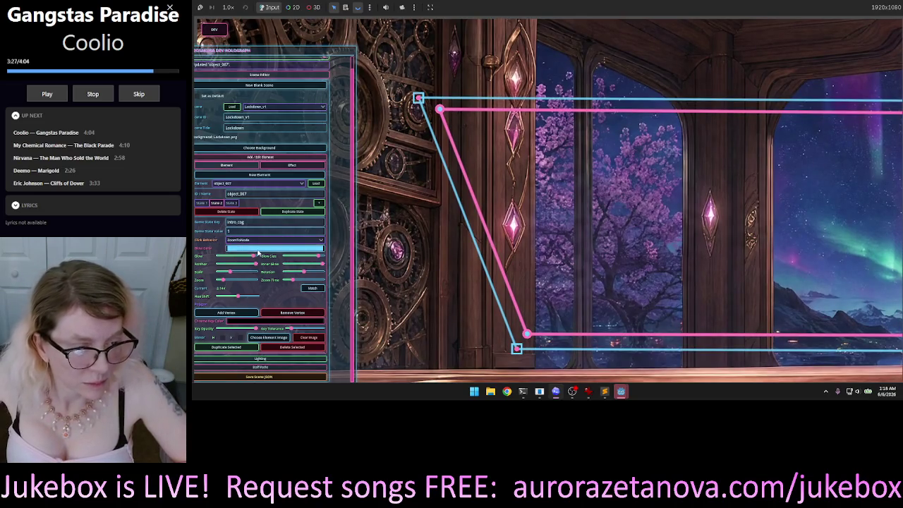
- Set the panel's light-blue colour to 00b0ff at intensity 10.0, then reselect the panel
{"action": "left_click", "coordinate": [275, 248]}
{"action": "left_click_drag", "start_coordinate": [306, 22], "coordinate": [331, 15]}
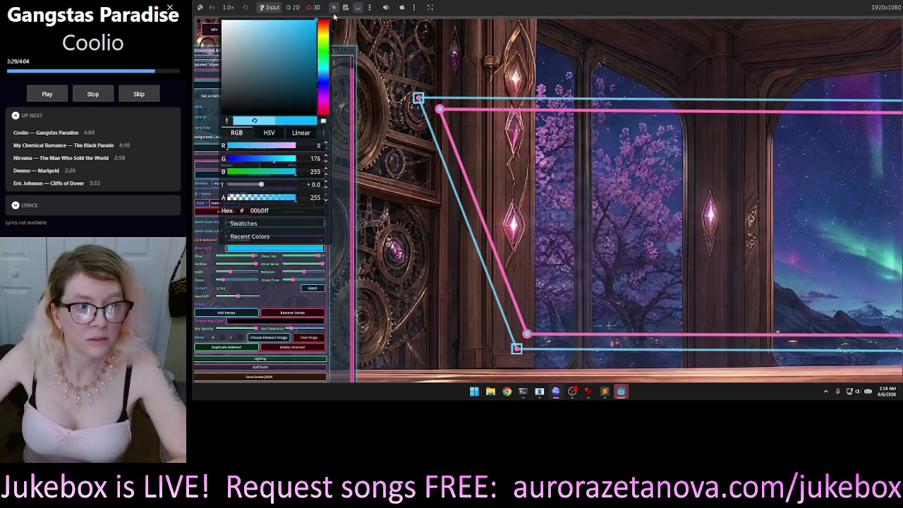
{"action": "left_click_drag", "start_coordinate": [261, 184], "coordinate": [329, 186]}
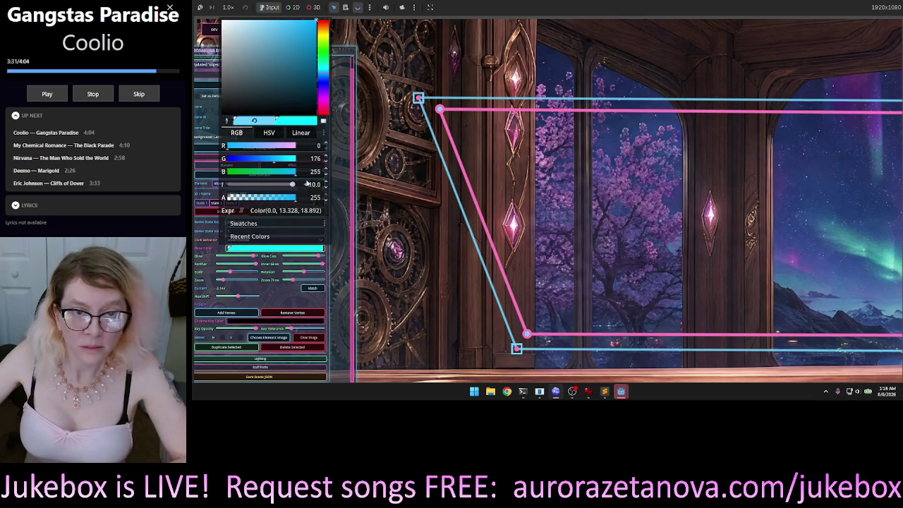
{"action": "left_click", "coordinate": [292, 184]}
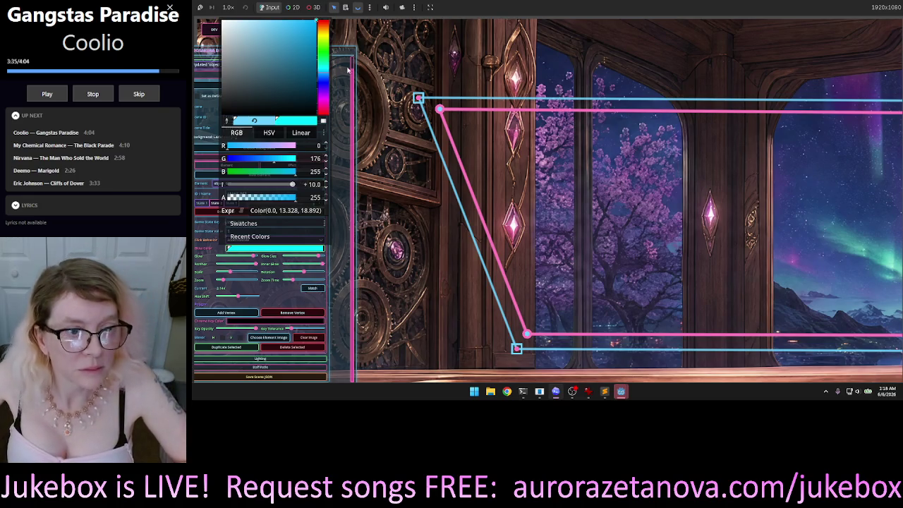
{"action": "left_click", "coordinate": [405, 246]}
{"action": "left_click", "coordinate": [533, 233]}
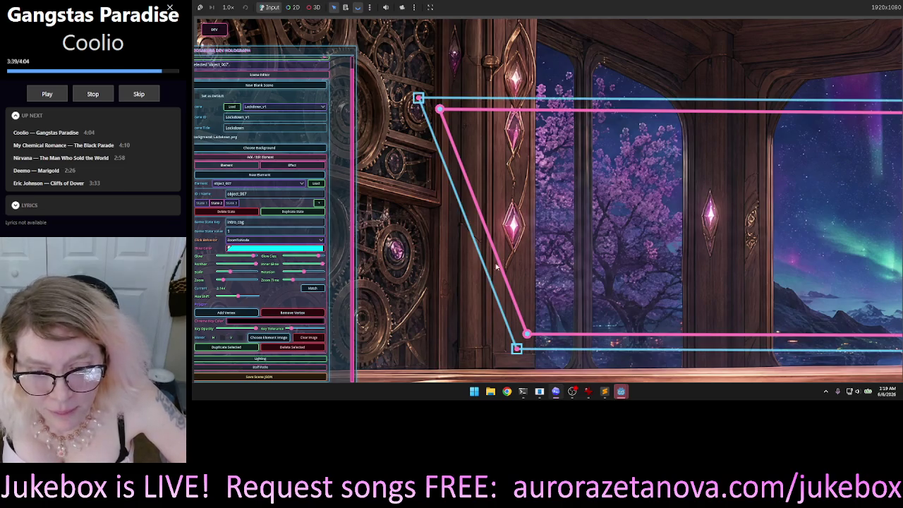
- Zoom the canvas out to show the whole object_007 panel
{"action": "scroll", "coordinate": [539, 217], "scroll_direction": "down", "scroll_amount": 2}
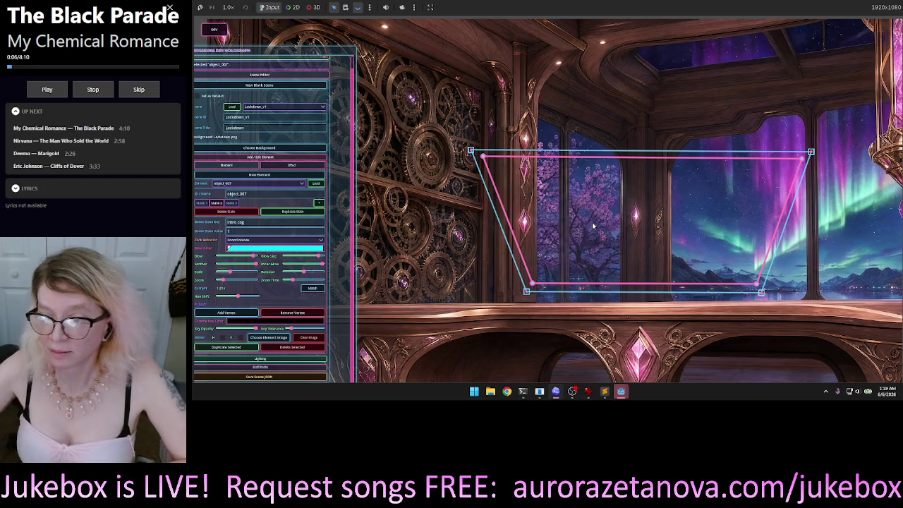
{"action": "scroll", "coordinate": [676, 110], "scroll_direction": "down", "scroll_amount": 3}
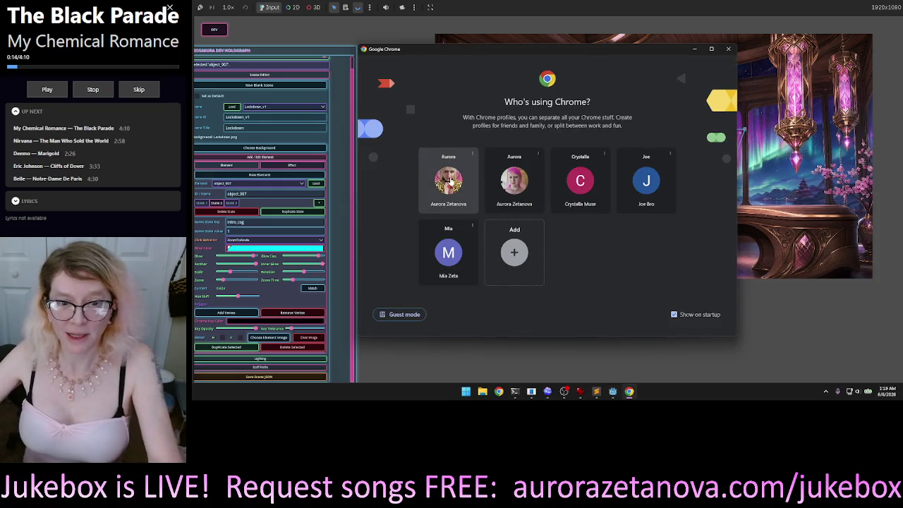
- Open Chrome with the first profile and load the Meshy workspace from the NeoSakura bookmarks
{"action": "left_click", "coordinate": [449, 180]}
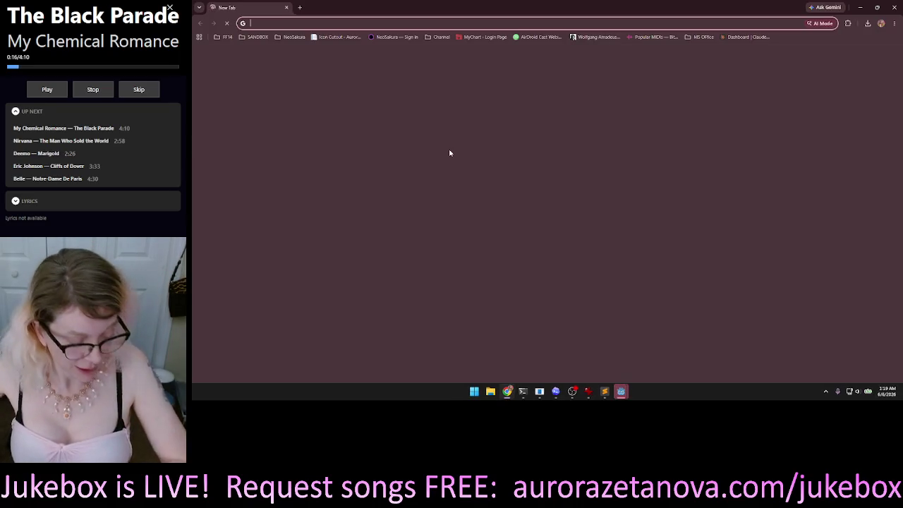
{"action": "left_click", "coordinate": [293, 37]}
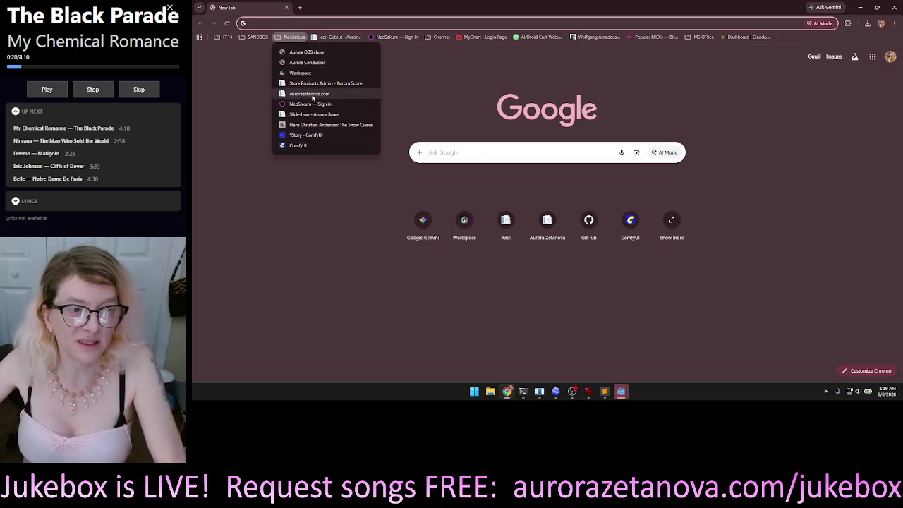
{"action": "left_click", "coordinate": [306, 73]}
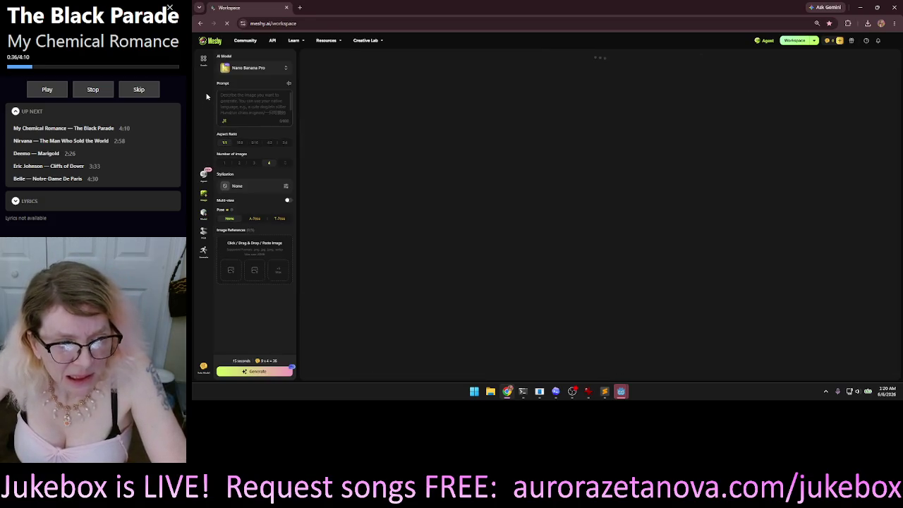
- Switch Meshy's image AI model to GPT Image 2
{"action": "left_click", "coordinate": [285, 71]}
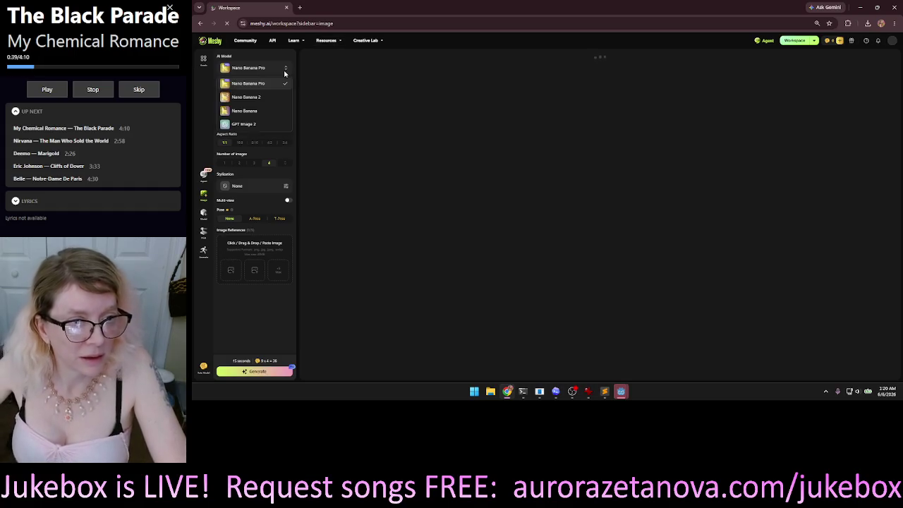
{"action": "left_click", "coordinate": [239, 124]}
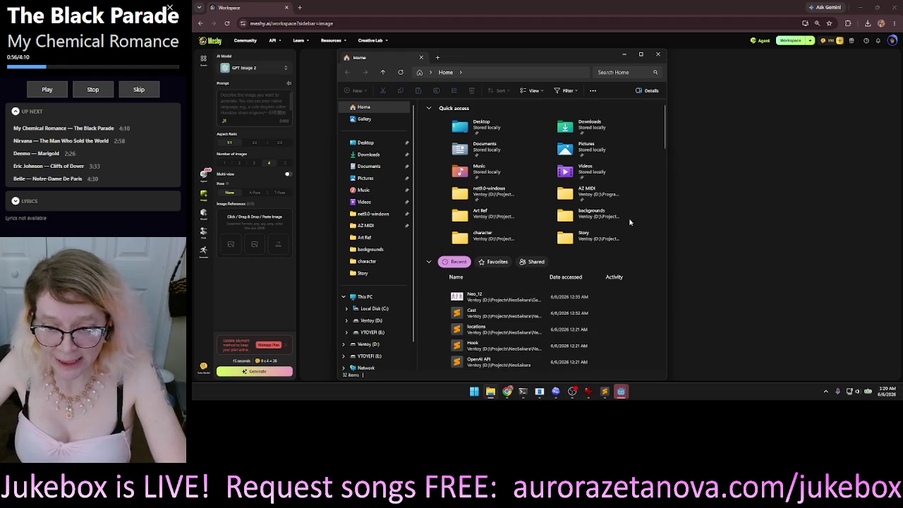
- Open the game's backgrounds folder and select the Neo_00057 image
{"action": "double_click", "coordinate": [588, 215]}
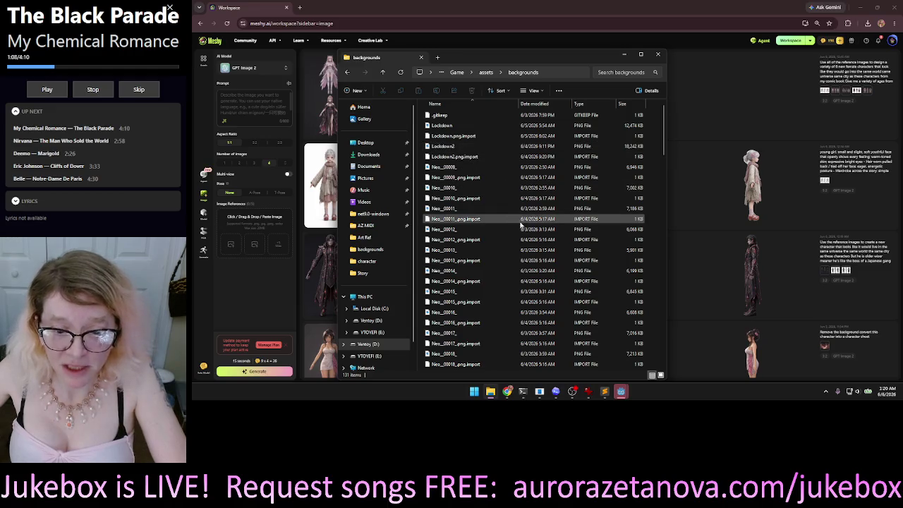
{"action": "scroll", "coordinate": [523, 242], "scroll_direction": "down", "scroll_amount": 4}
{"action": "scroll", "coordinate": [523, 242], "scroll_direction": "down", "scroll_amount": 10}
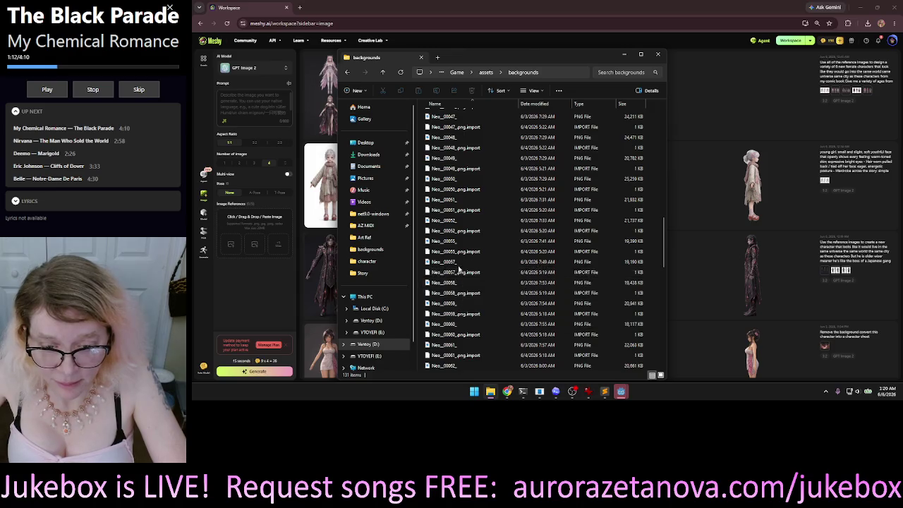
{"action": "left_click", "coordinate": [459, 262]}
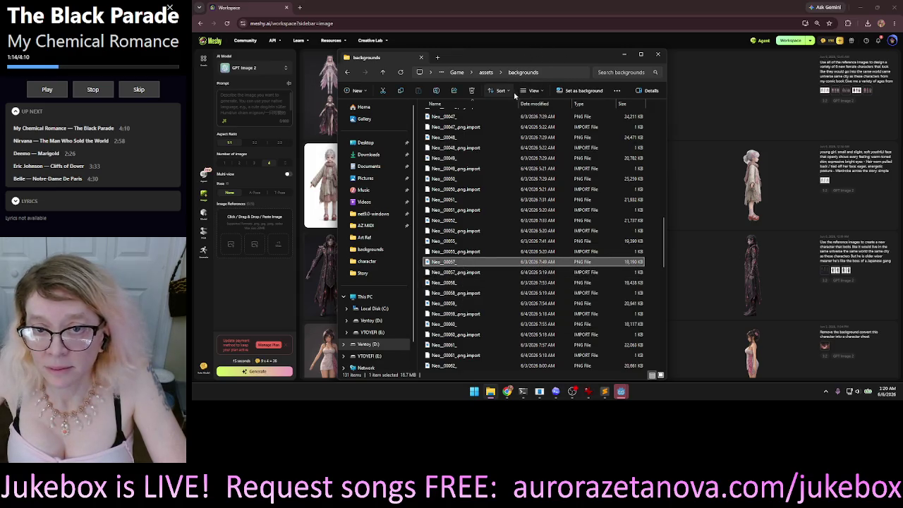
{"action": "left_click", "coordinate": [539, 91]}
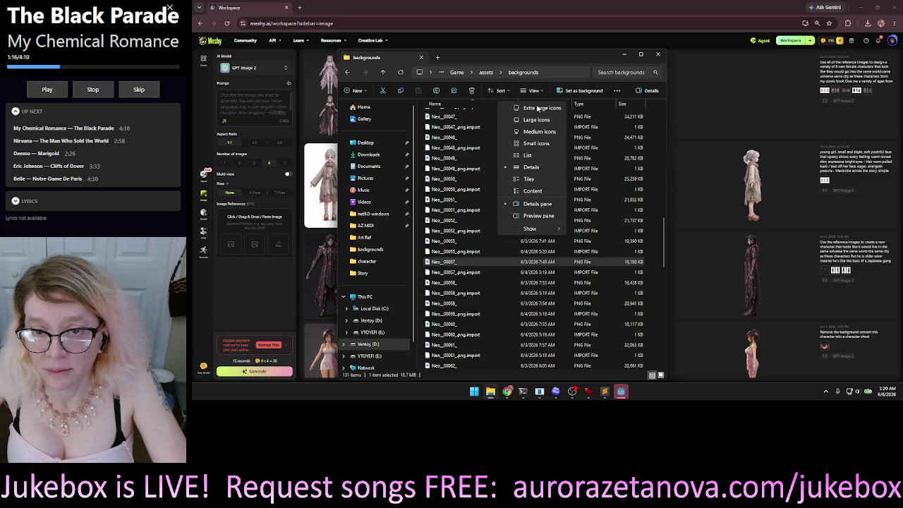
{"action": "left_click", "coordinate": [535, 132]}
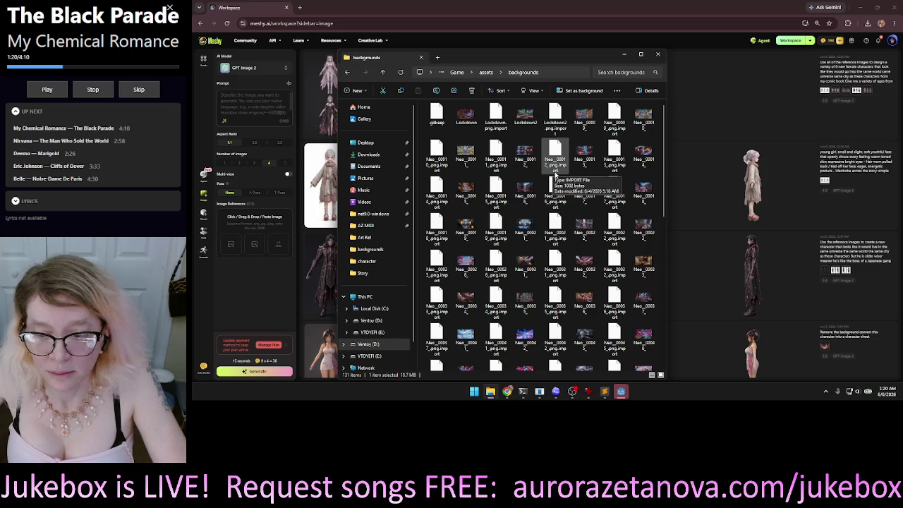
{"action": "scroll", "coordinate": [653, 232], "scroll_direction": "down", "scroll_amount": 8}
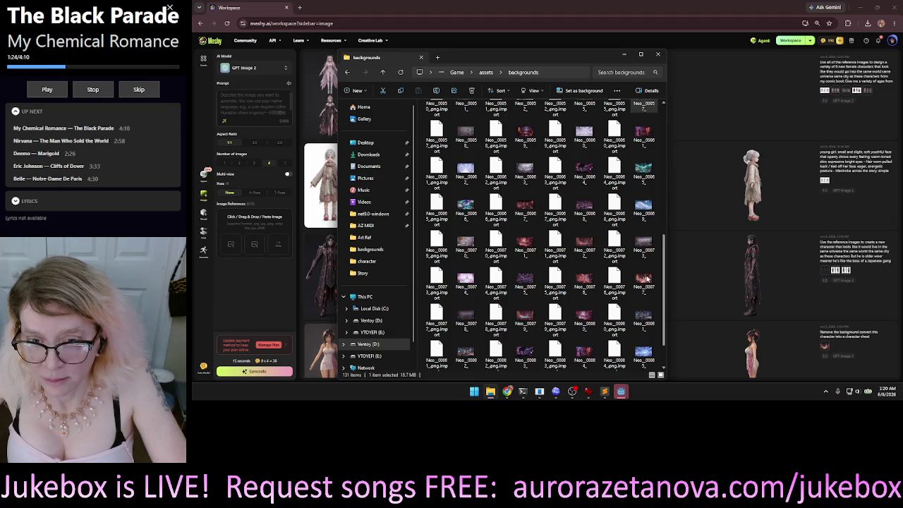
{"action": "scroll", "coordinate": [642, 349], "scroll_direction": "up", "scroll_amount": 2}
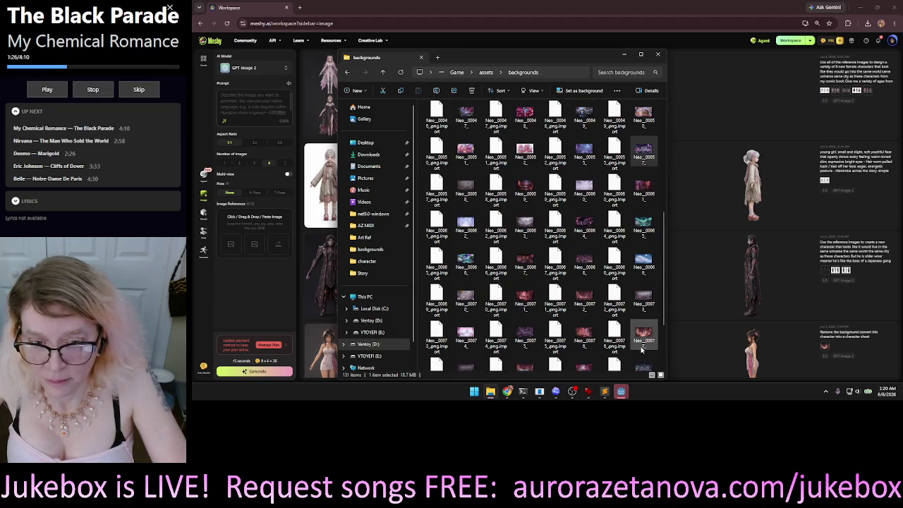
{"action": "scroll", "coordinate": [642, 349], "scroll_direction": "up", "scroll_amount": 10}
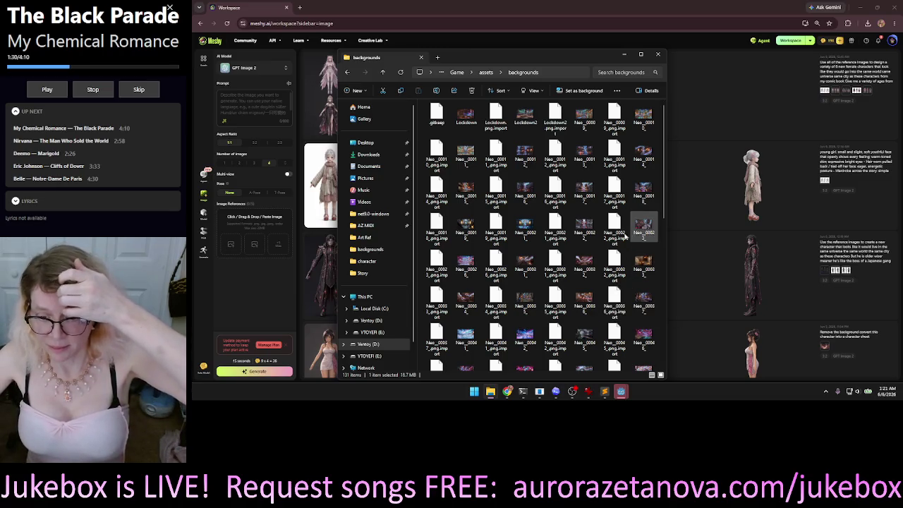
{"action": "scroll", "coordinate": [603, 251], "scroll_direction": "down", "scroll_amount": 15}
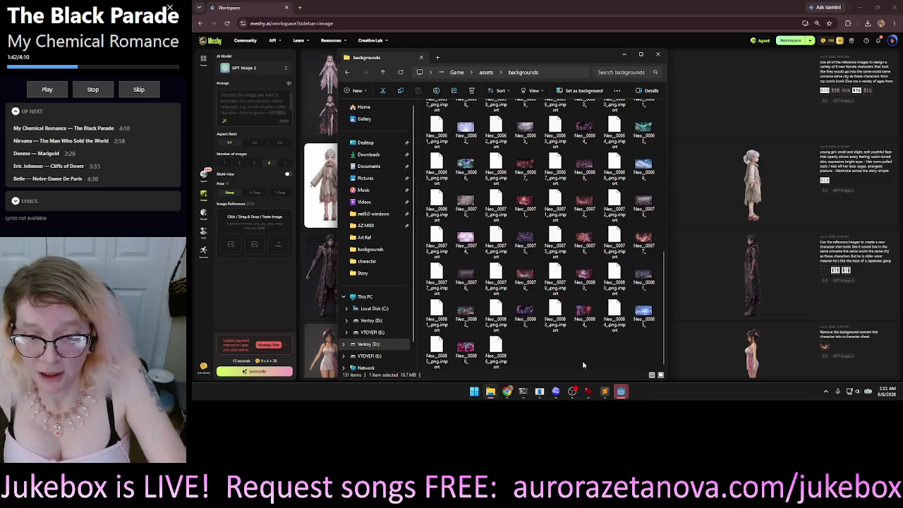
{"action": "scroll", "coordinate": [582, 364], "scroll_direction": "up", "scroll_amount": 5}
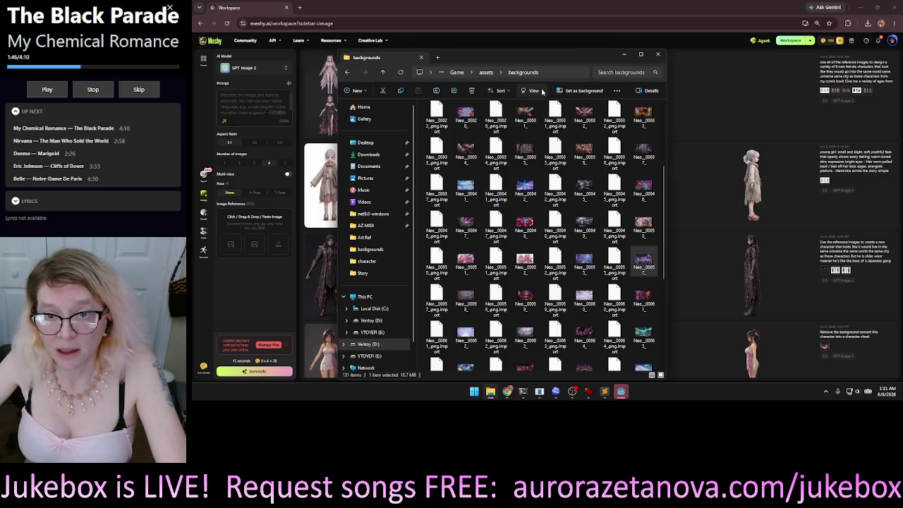
{"action": "left_click", "coordinate": [534, 91]}
- Show the backgrounds folder as extra large icons and browse through the thumbnails
{"action": "left_click", "coordinate": [545, 111]}
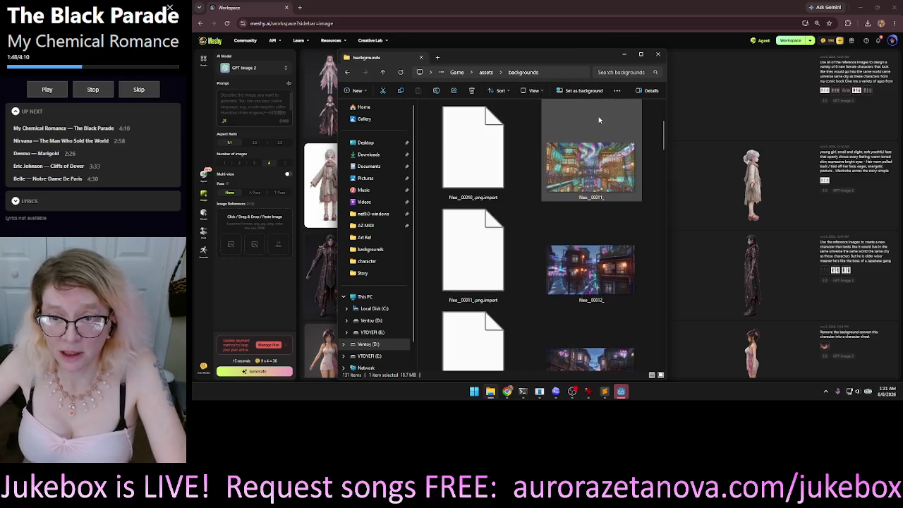
{"action": "scroll", "coordinate": [644, 170], "scroll_direction": "down", "scroll_amount": 3}
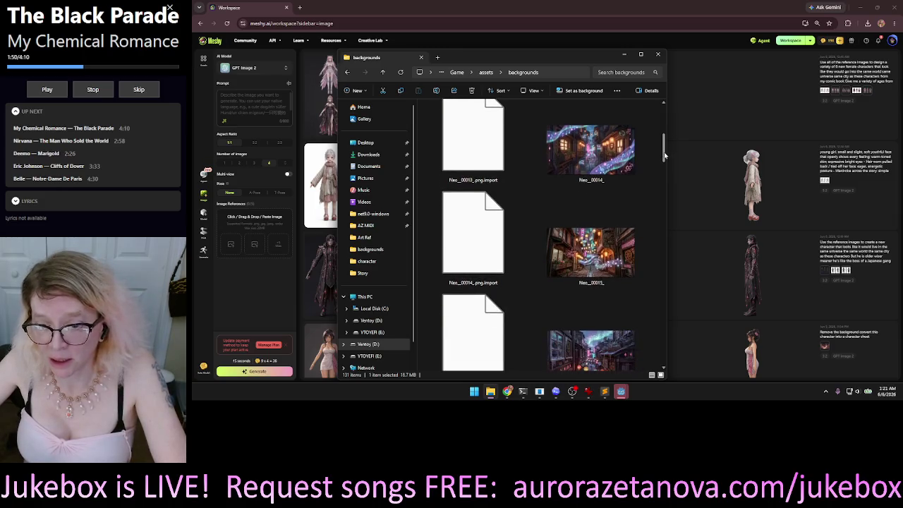
{"action": "scroll", "coordinate": [644, 183], "scroll_direction": "down", "scroll_amount": 3}
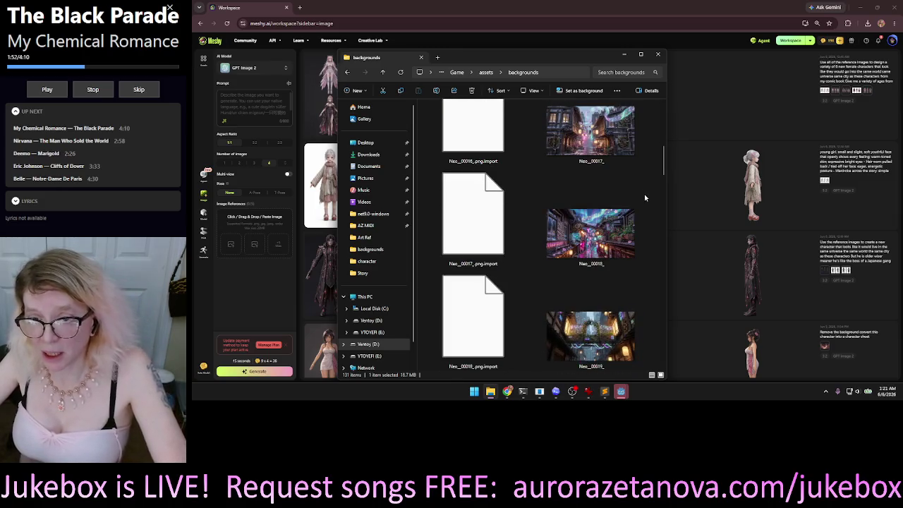
{"action": "scroll", "coordinate": [644, 197], "scroll_direction": "down", "scroll_amount": 1}
{"action": "scroll", "coordinate": [645, 201], "scroll_direction": "down", "scroll_amount": 5}
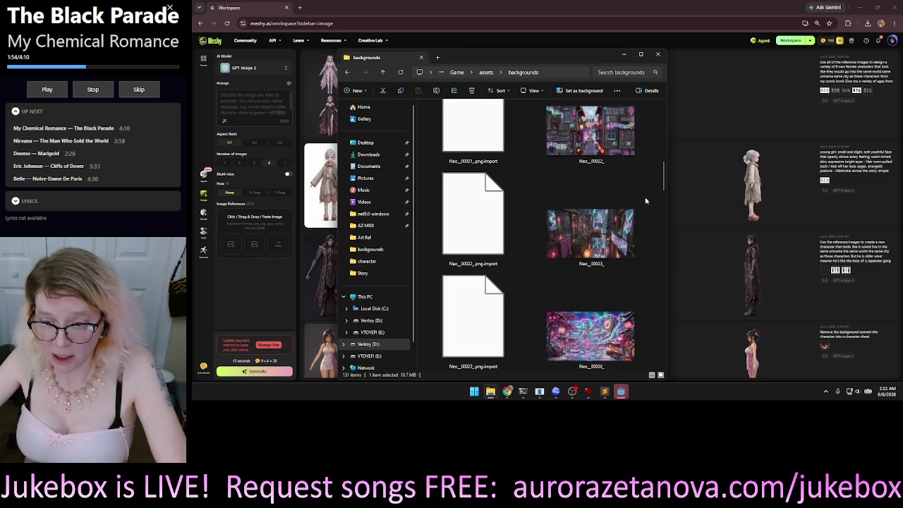
{"action": "scroll", "coordinate": [645, 201], "scroll_direction": "down", "scroll_amount": 4}
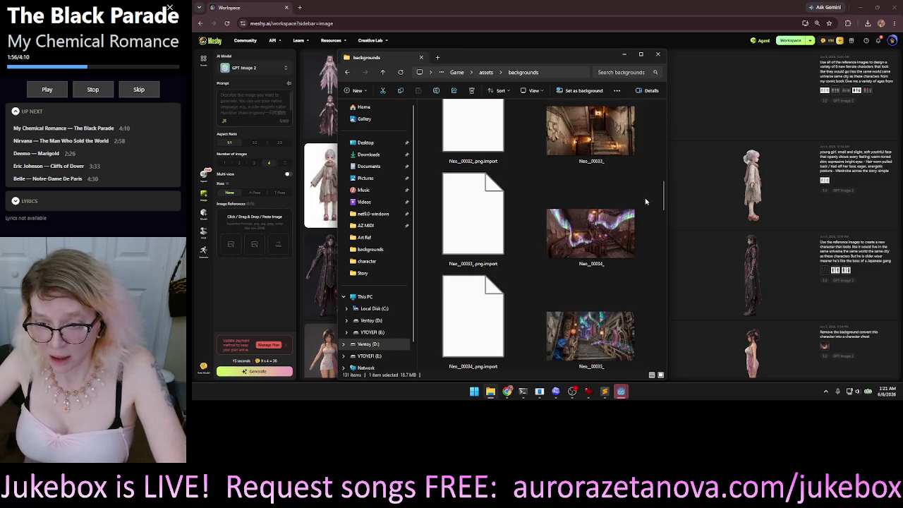
{"action": "scroll", "coordinate": [645, 201], "scroll_direction": "down", "scroll_amount": 5}
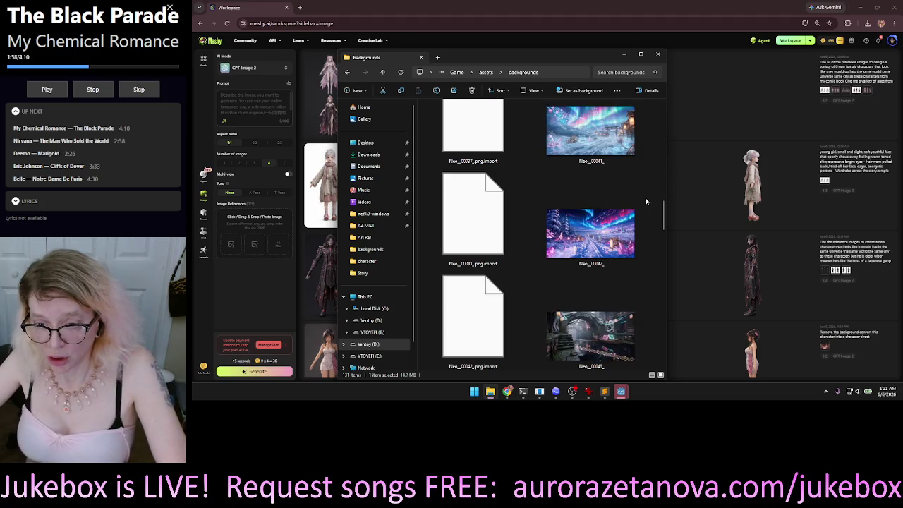
{"action": "scroll", "coordinate": [645, 201], "scroll_direction": "down", "scroll_amount": 3}
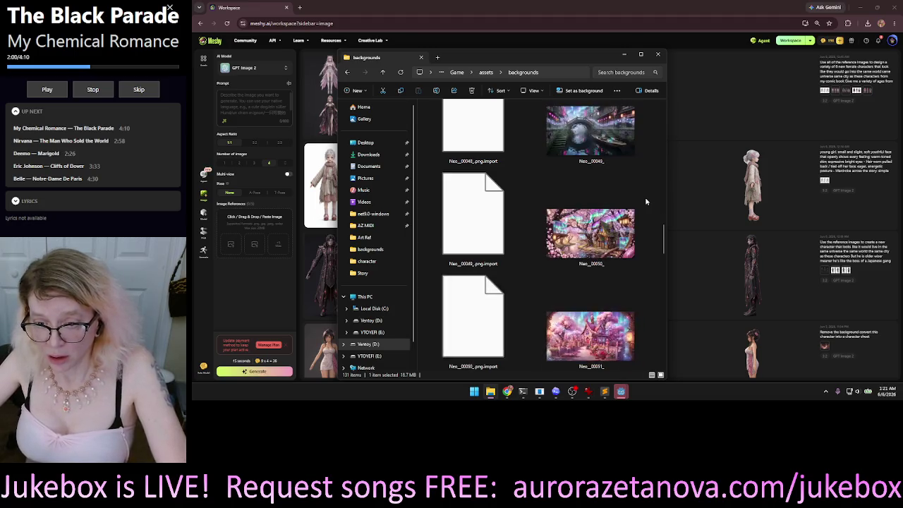
{"action": "scroll", "coordinate": [646, 201], "scroll_direction": "down", "scroll_amount": 4}
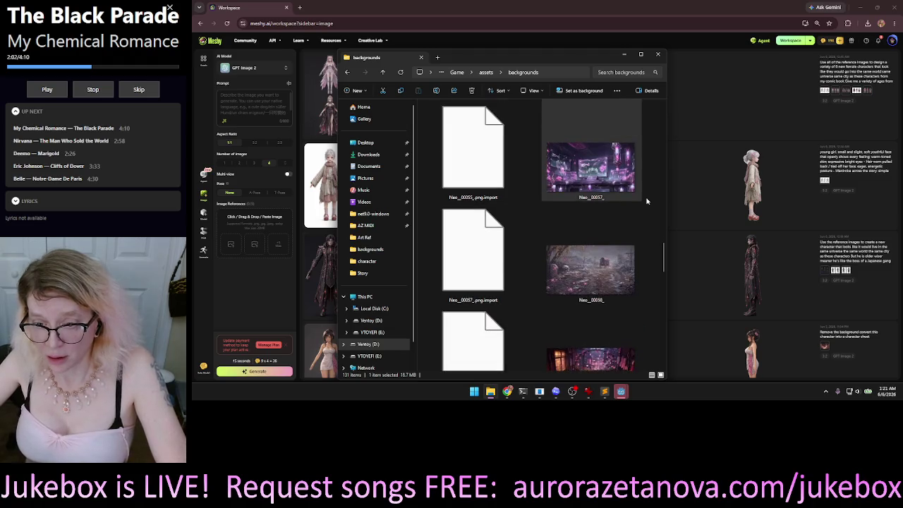
{"action": "scroll", "coordinate": [621, 198], "scroll_direction": "down", "scroll_amount": 4}
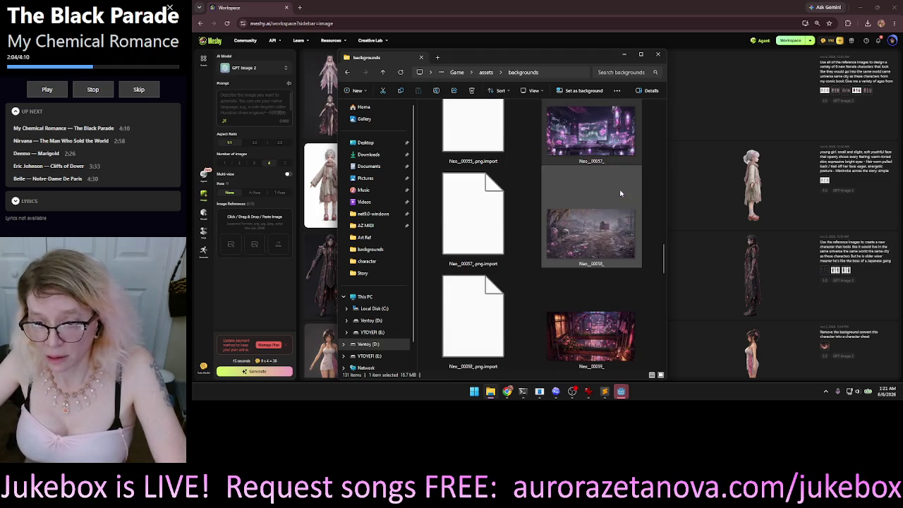
{"action": "scroll", "coordinate": [621, 202], "scroll_direction": "down", "scroll_amount": 2}
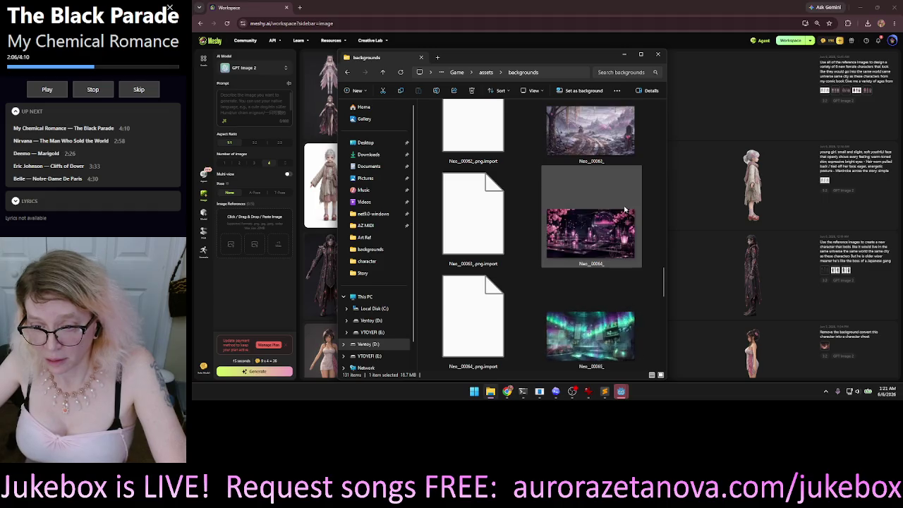
{"action": "scroll", "coordinate": [624, 210], "scroll_direction": "down", "scroll_amount": 2}
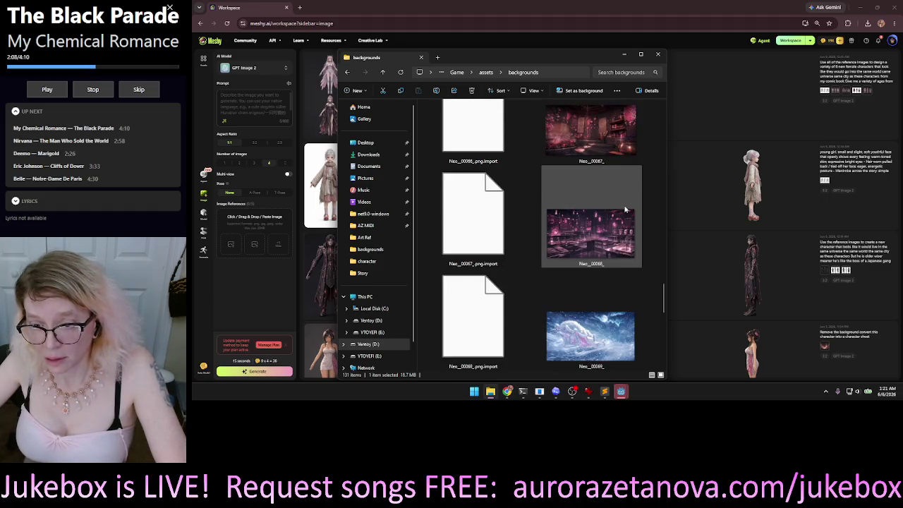
{"action": "scroll", "coordinate": [624, 209], "scroll_direction": "down", "scroll_amount": 3}
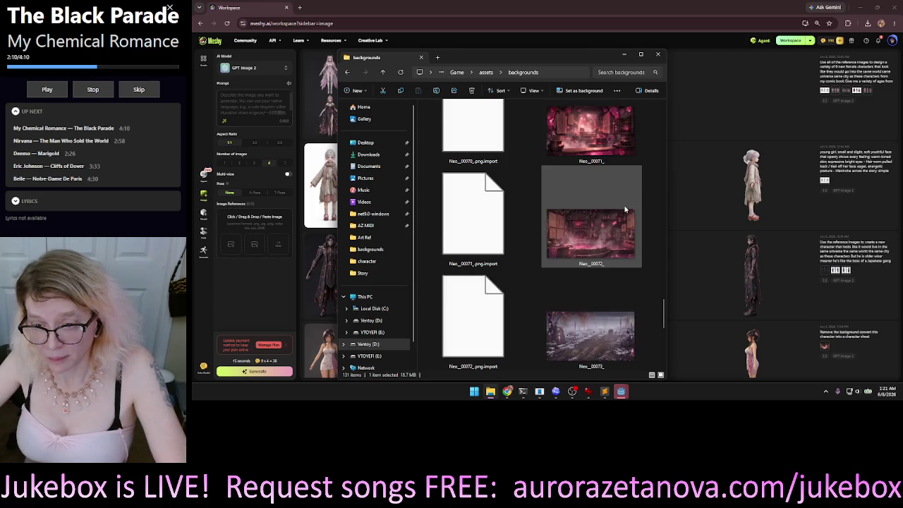
- Open Neo_UI_00014.png from the Downloads folder in the photo viewer
{"action": "scroll", "coordinate": [625, 209], "scroll_direction": "down", "scroll_amount": 8}
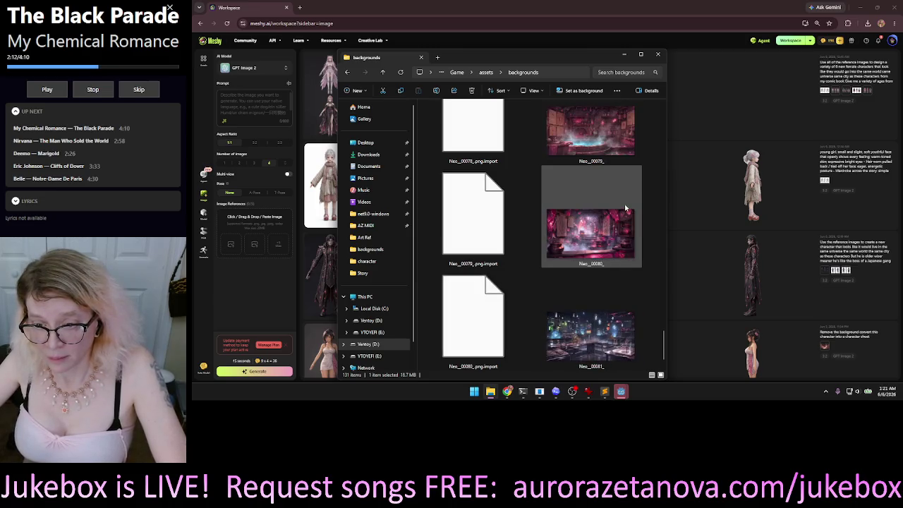
{"action": "scroll", "coordinate": [625, 209], "scroll_direction": "down", "scroll_amount": 2}
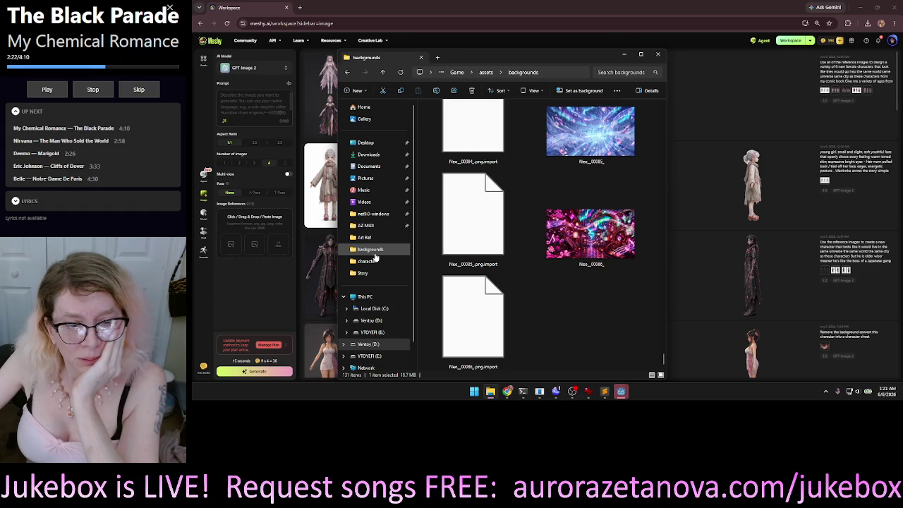
{"action": "left_click", "coordinate": [380, 155]}
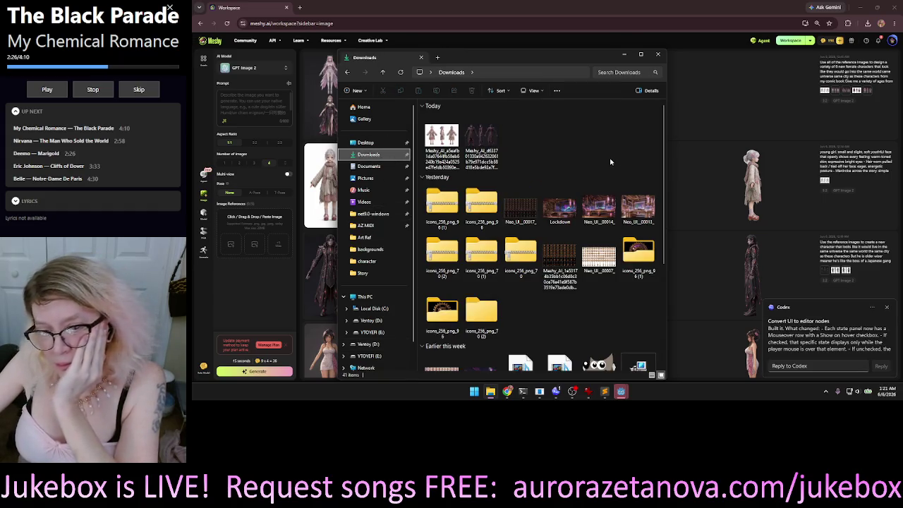
{"action": "left_click", "coordinate": [600, 215]}
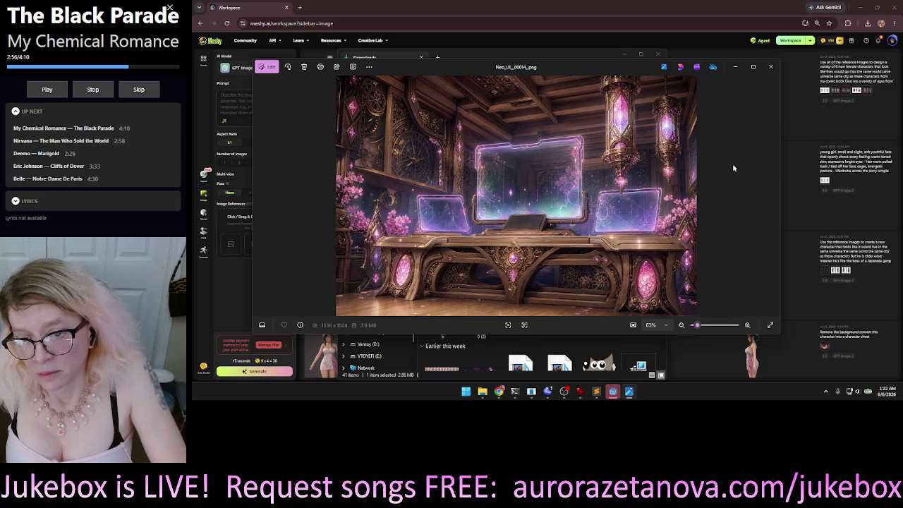
- Flip between Neo_UI_00013 and Neo_UI_00014 in Photos, then close the viewer
{"action": "mouse_move", "coordinate": [639, 76]}
{"action": "left_mouse_down"}
{"action": "mouse_move", "coordinate": [673, 265]}
{"action": "mouse_move", "coordinate": [690, 248]}
{"action": "mouse_move", "coordinate": [625, 92]}
{"action": "mouse_move", "coordinate": [536, 100]}
{"action": "mouse_move", "coordinate": [635, 66]}
{"action": "left_mouse_up"}
{"action": "left_click", "coordinate": [763, 198]}
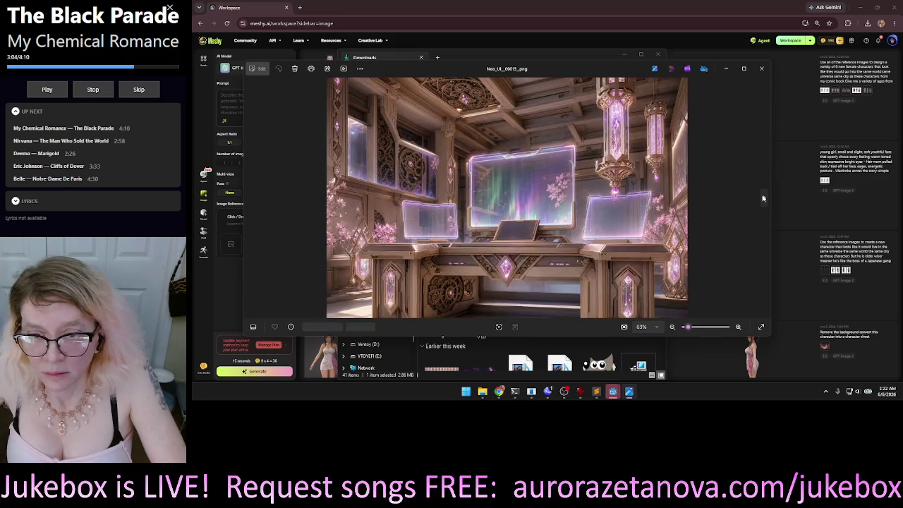
{"action": "left_click", "coordinate": [253, 201]}
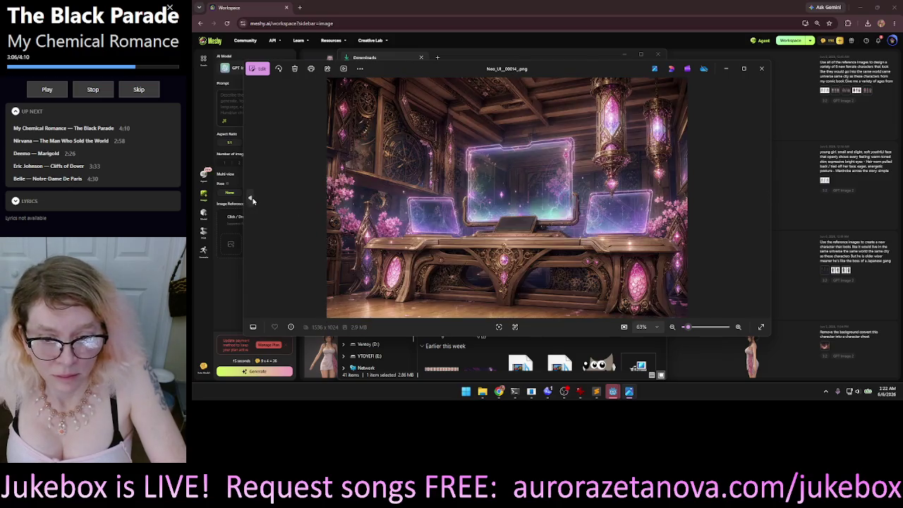
{"action": "left_click", "coordinate": [763, 198]}
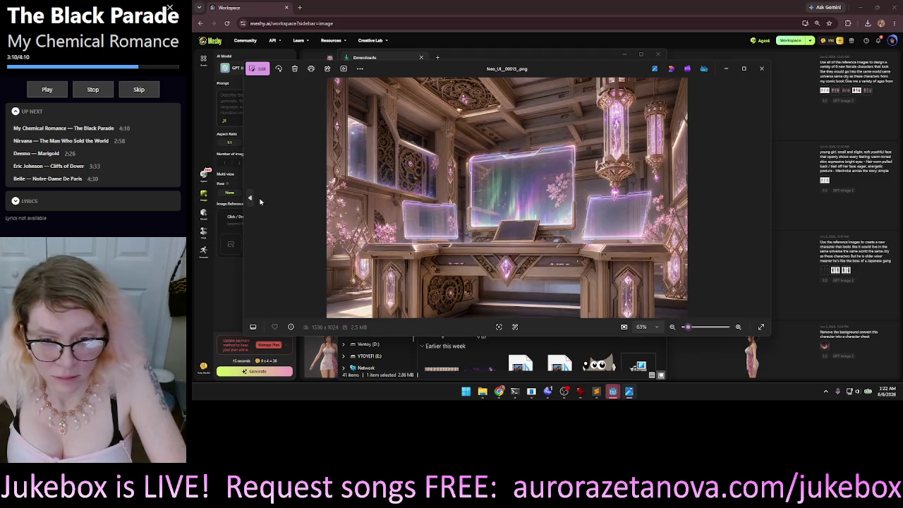
{"action": "left_click", "coordinate": [252, 201]}
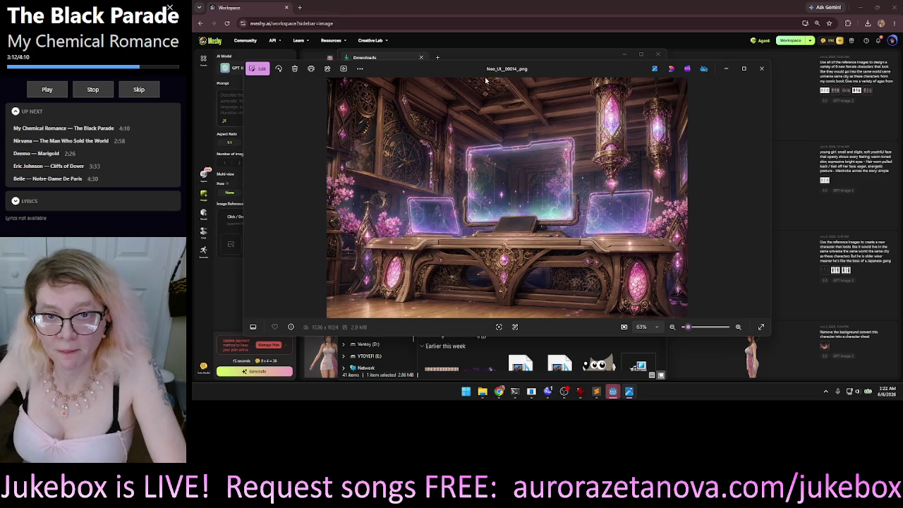
{"action": "left_click", "coordinate": [761, 68]}
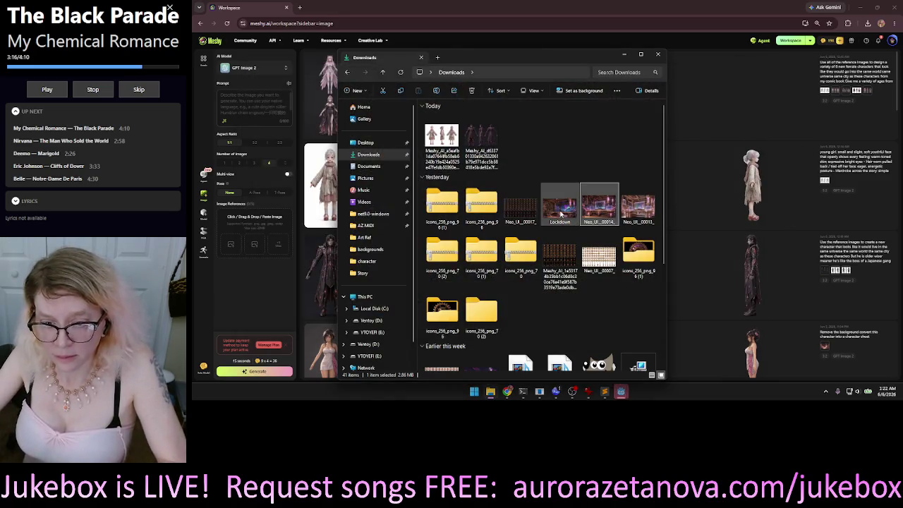
- Attach Neo_UI_00014 as a reference image and begin dictating the prompt
{"action": "mouse_move", "coordinate": [605, 207]}
{"action": "left_mouse_down"}
{"action": "mouse_move", "coordinate": [236, 243]}
{"action": "mouse_move", "coordinate": [244, 240]}
{"action": "left_mouse_up"}
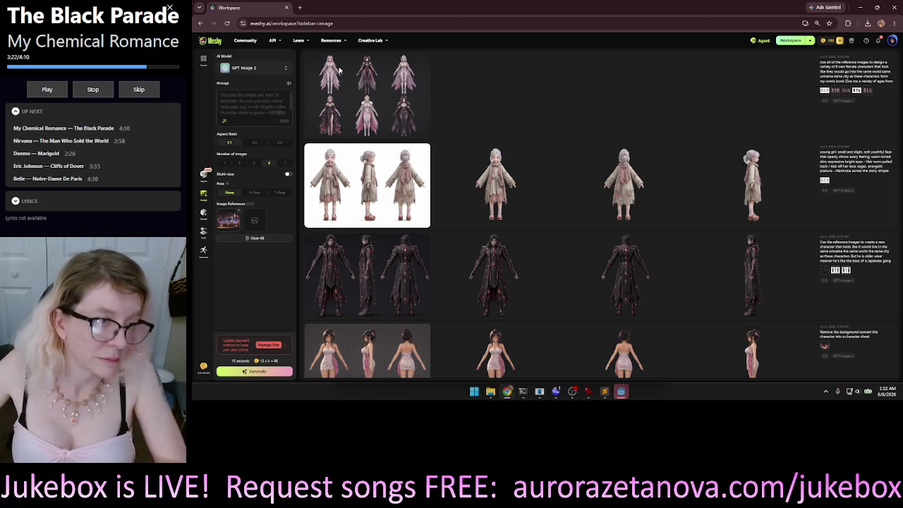
{"action": "left_click", "coordinate": [251, 96]}
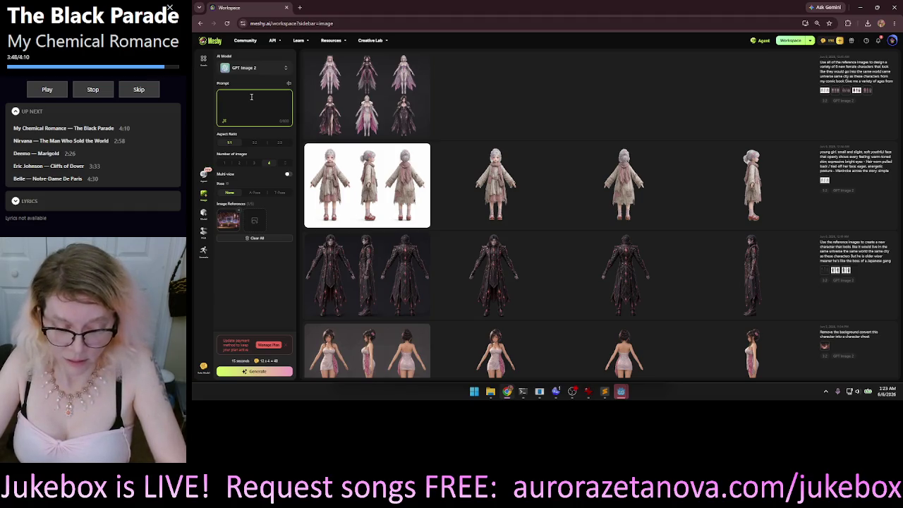
{"action": "key", "text": "super+h"}
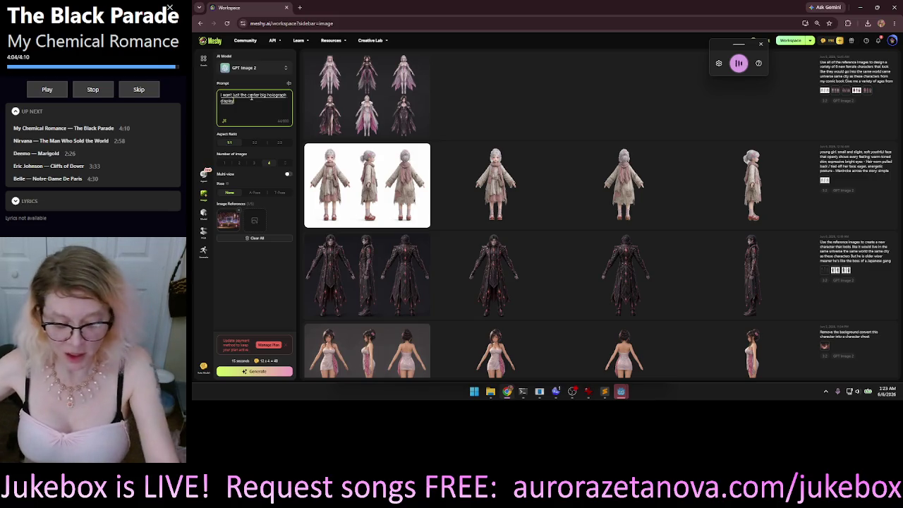
- Redo the prompt to ask for only the central holographic display panel as an isolated UI asset, then pick a 3:2 aspect ratio
{"action": "key", "text": "ctrl+a"}
{"action": "key", "text": "BackSpace"}
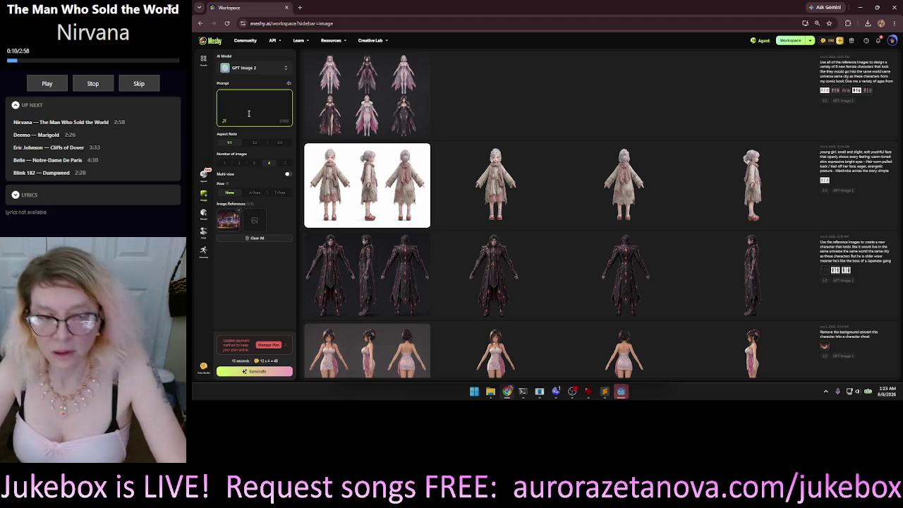
{"action": "key", "text": "super+h"}
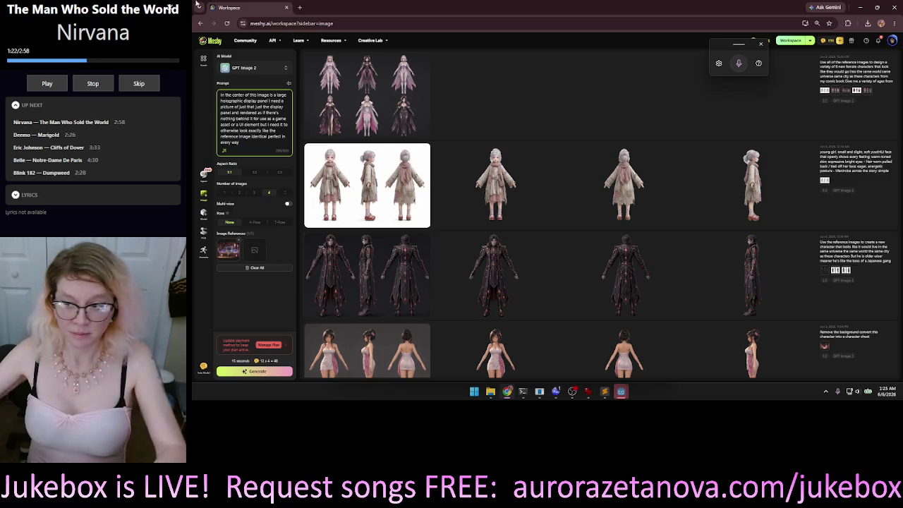
{"action": "left_click", "coordinate": [255, 172]}
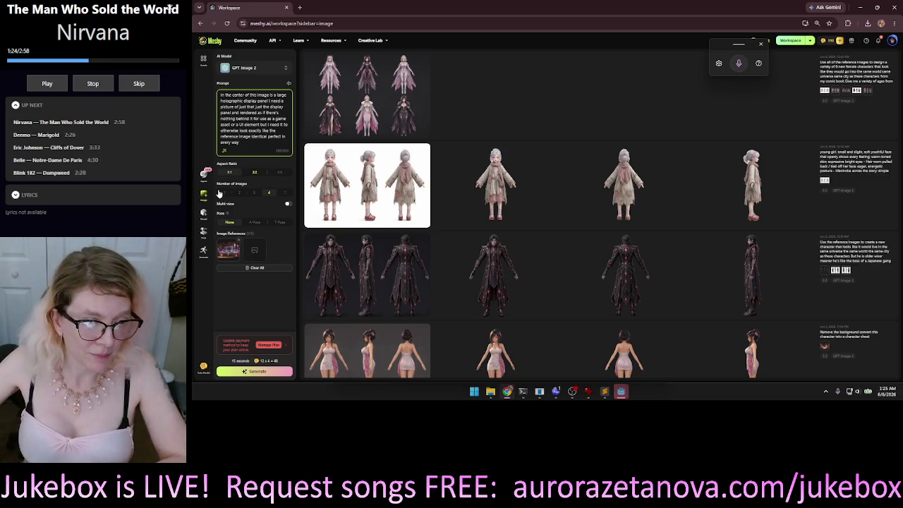
- Set the number of images to 1 and generate the 3:2 panel image
{"action": "left_click", "coordinate": [224, 192]}
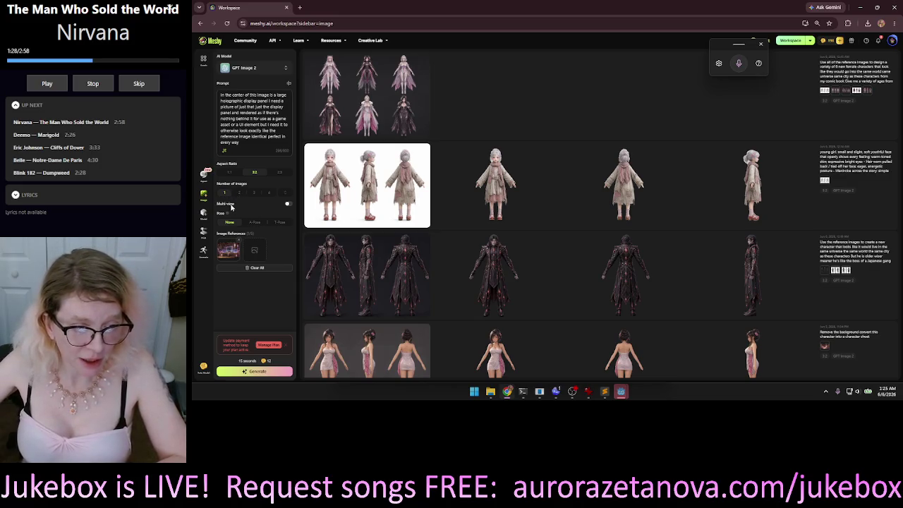
{"action": "mouse_move", "coordinate": [225, 217]}
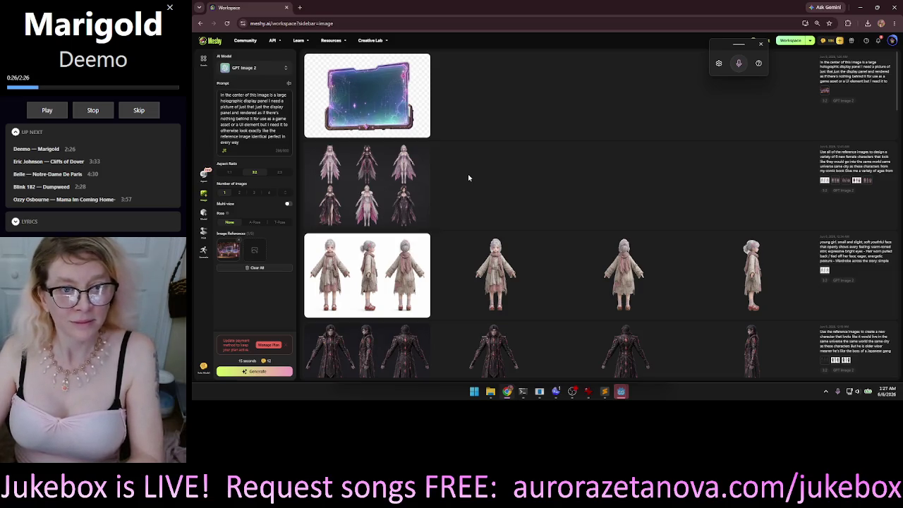
- Enlarge the generated holographic panel image, download it, and close Chrome
{"action": "mouse_move", "coordinate": [409, 112]}
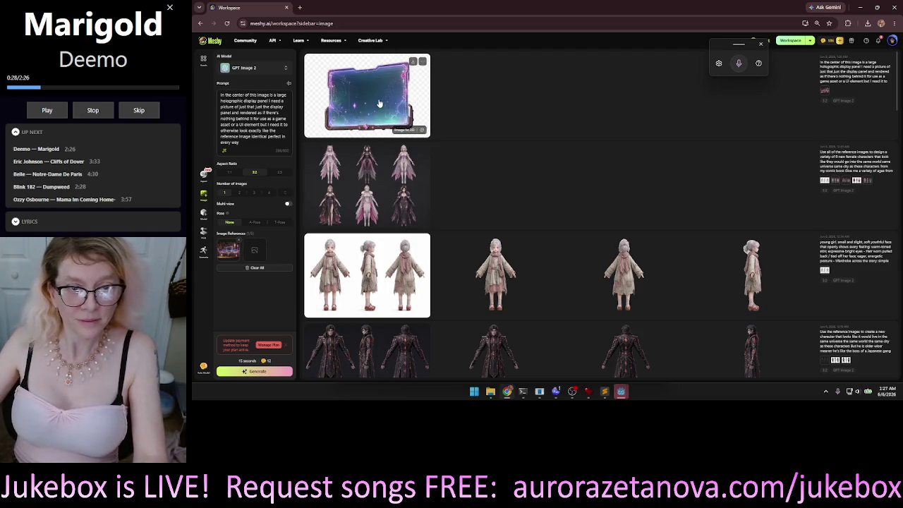
{"action": "left_click", "coordinate": [494, 103]}
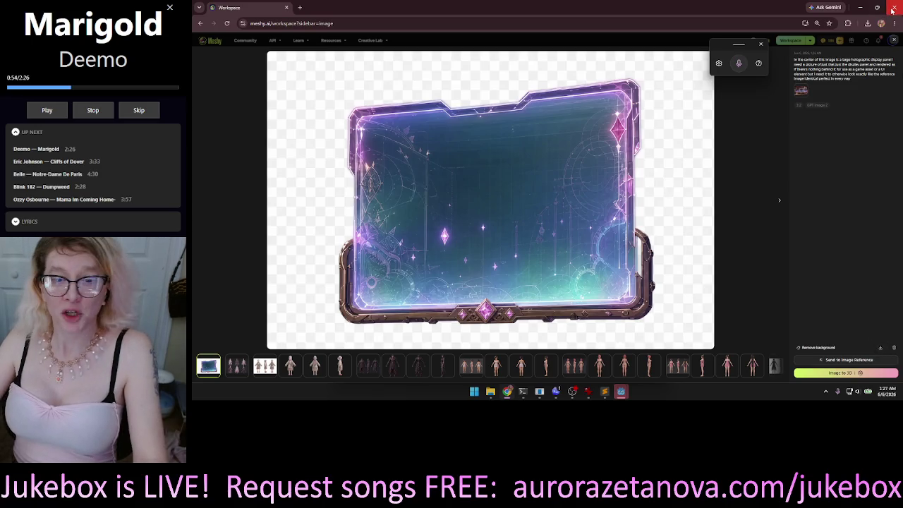
{"action": "left_click", "coordinate": [893, 9]}
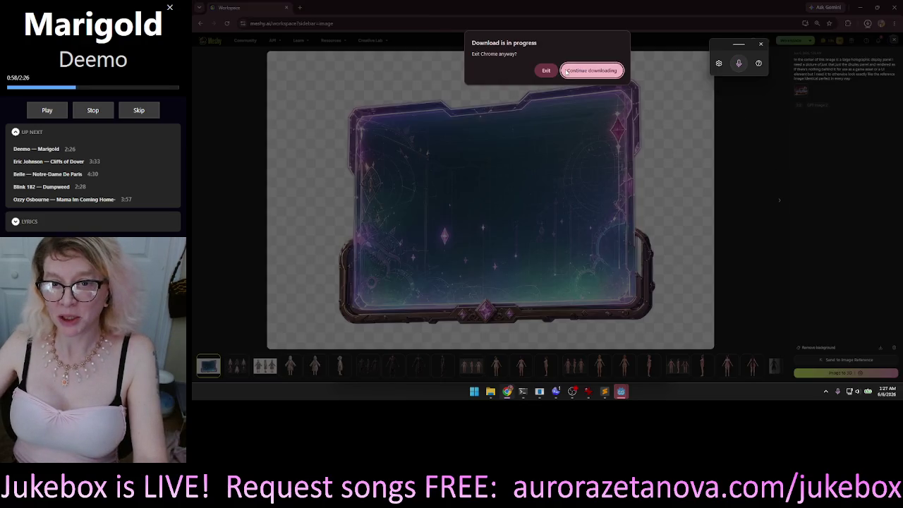
- Keep the download running, minimize Chrome, and close the Downloads folder window
{"action": "left_click", "coordinate": [591, 70]}
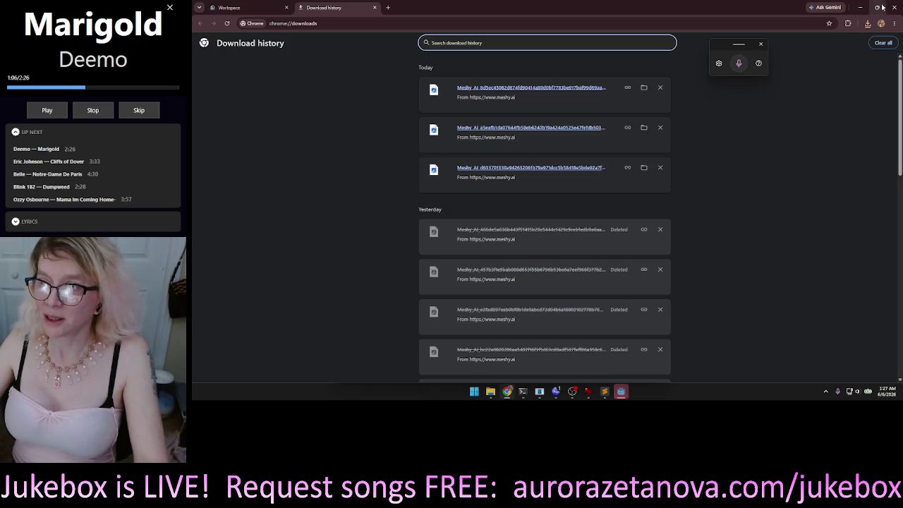
{"action": "left_click", "coordinate": [860, 7]}
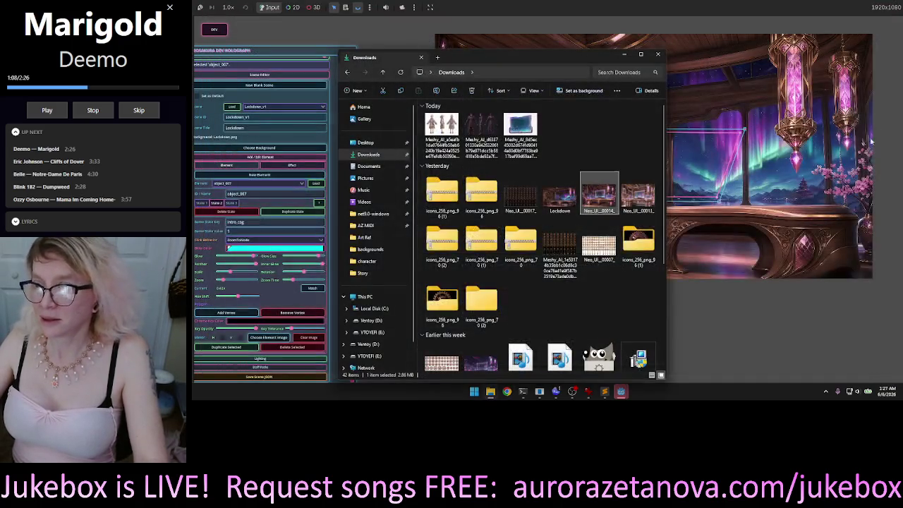
{"action": "left_click", "coordinate": [658, 55]}
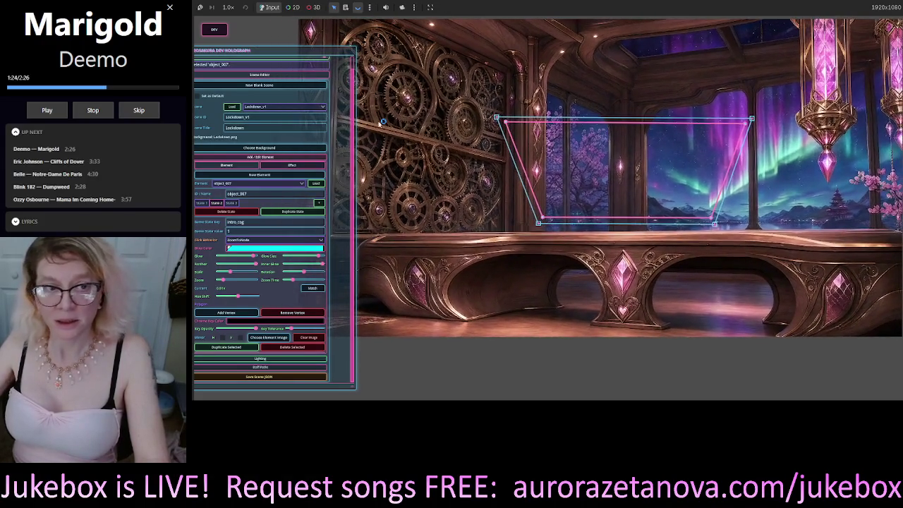
- Move the holograph editor panel further into view, then switch to the Codex window
{"action": "mouse_move", "coordinate": [283, 52]}
{"action": "left_mouse_down"}
{"action": "mouse_move", "coordinate": [362, 40]}
{"action": "mouse_move", "coordinate": [329, 40]}
{"action": "left_mouse_up"}
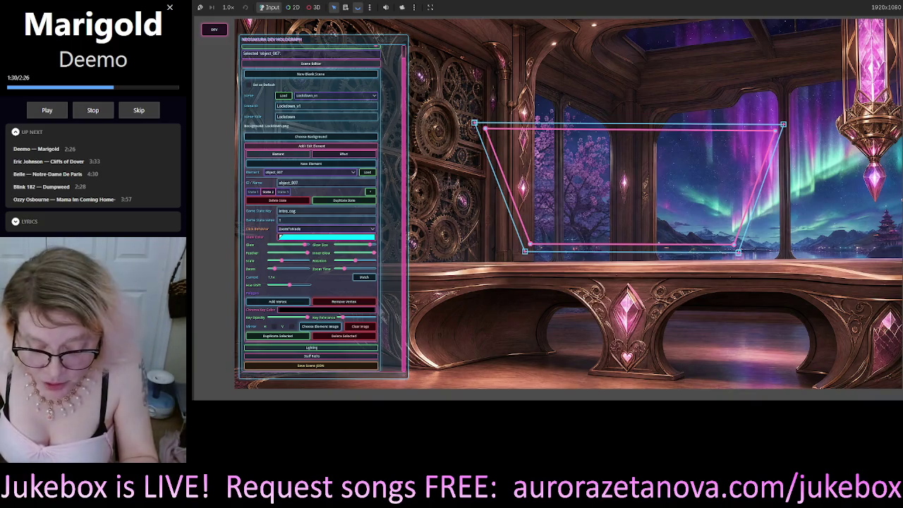
{"action": "key", "text": "alt+Tab"}
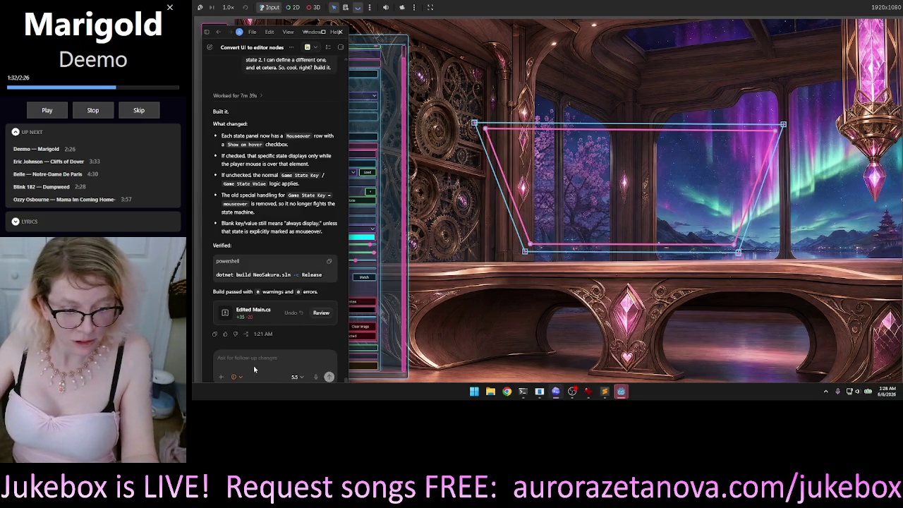
- Focus Codex's follow-up box after its 'Built it.' summary, then return to NeoSakura
{"action": "left_click", "coordinate": [254, 361]}
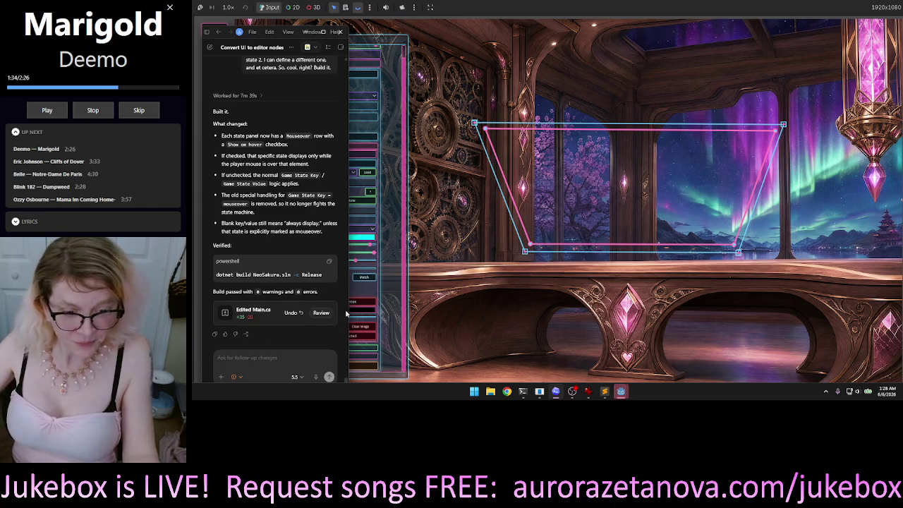
{"action": "left_click", "coordinate": [398, 47]}
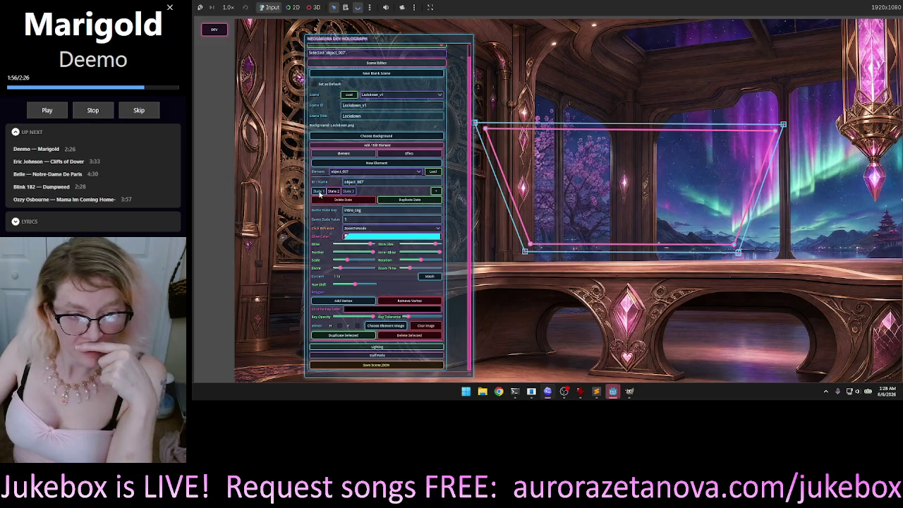
- Compare object_007's State 1 and State 2 settings, then open the window switcher
{"action": "left_click", "coordinate": [319, 191]}
{"action": "left_click", "coordinate": [333, 192]}
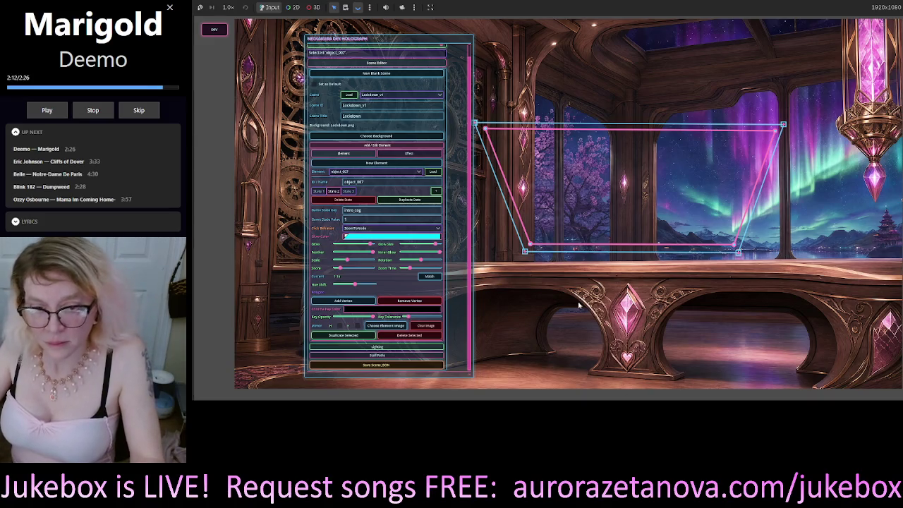
{"action": "key", "text": "alt+Tab"}
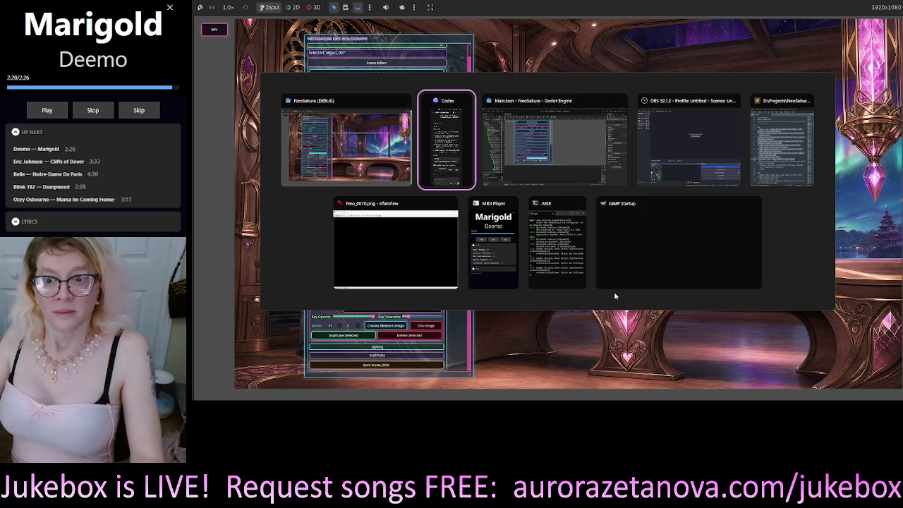
- Begin a voice-recorded follow-up to Codex and move its chat beside the holograph editor
{"action": "left_click", "coordinate": [445, 141]}
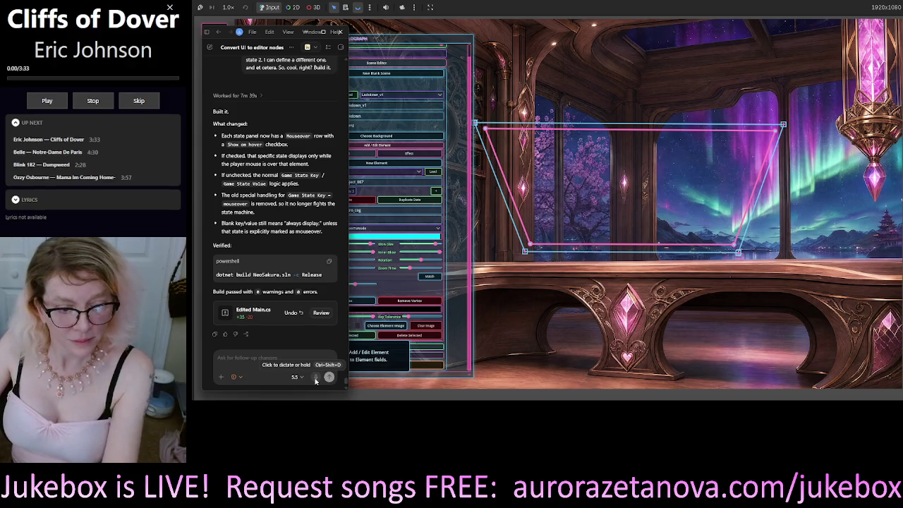
{"action": "left_click", "coordinate": [316, 380]}
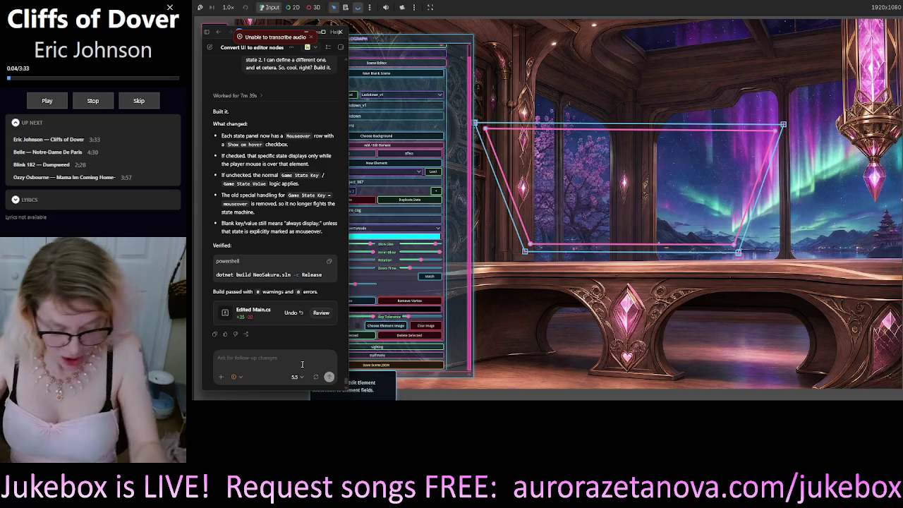
{"action": "key", "text": "ctrl+m"}
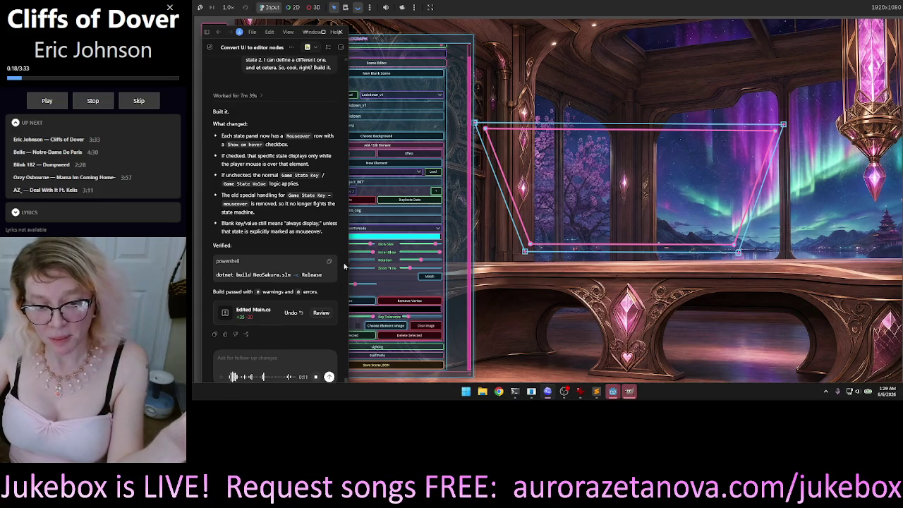
{"action": "left_click_drag", "start_coordinate": [250, 41], "coordinate": [505, 72]}
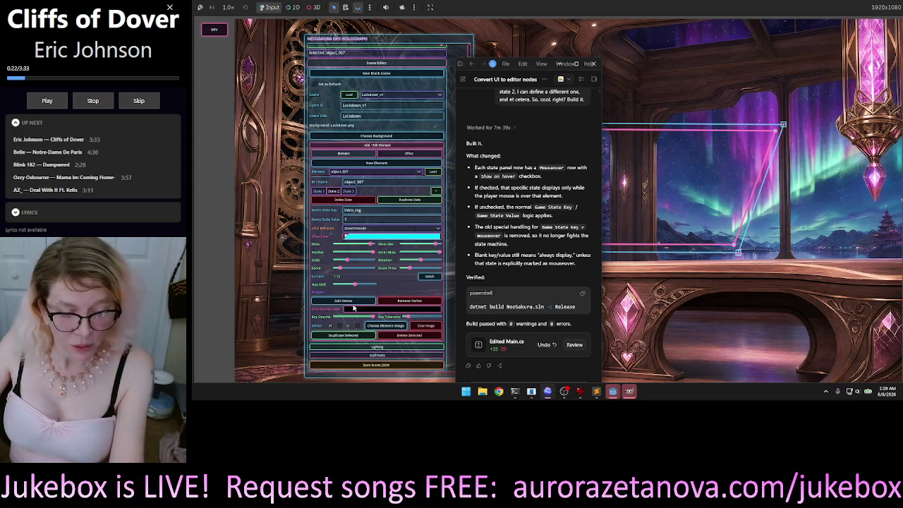